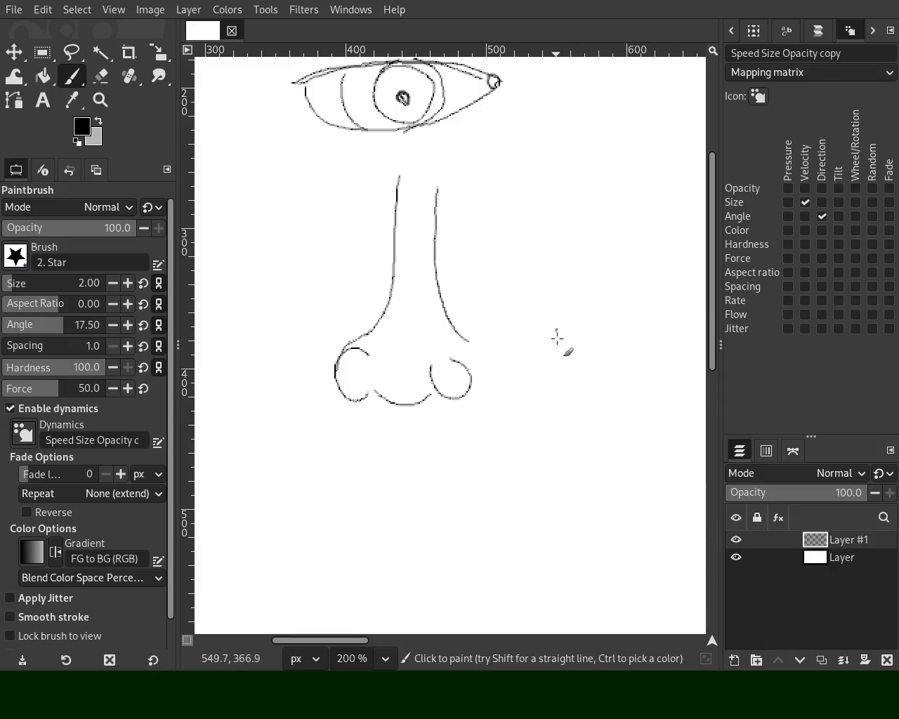
# Step: Draw a hand's first freehand line, then outline the fingers with straight Shift-click segments
pyautogui.moveTo(520, 290); pyautogui.dragTo(549, 351)
pyautogui.click(530, 204)
pyautogui.keyDown('shift'); pyautogui.click(520, 290); pyautogui.keyUp('shift')
pyautogui.click(559, 351)
pyautogui.keyDown('shift'); pyautogui.click(586, 274); pyautogui.keyUp('shift')
pyautogui.keyDown('shift'); pyautogui.click(578, 142); pyautogui.keyUp('shift')
pyautogui.click(584, 370)
pyautogui.keyDown('shift'); pyautogui.click(631, 268); pyautogui.keyUp('shift')
pyautogui.keyDown('shift'); pyautogui.click(619, 151); pyautogui.keyUp('shift')
pyautogui.click(621, 399)
pyautogui.keyDown('shift'); pyautogui.click(672, 288); pyautogui.keyUp('shift')
pyautogui.keyDown('shift'); pyautogui.click(659, 162); pyautogui.keyUp('shift')
# Step: Add freehand finger edges, curve the leftmost fingertip and extend finger lines down to the palm
pyautogui.moveTo(572, 144); pyautogui.dragTo(575, 258)
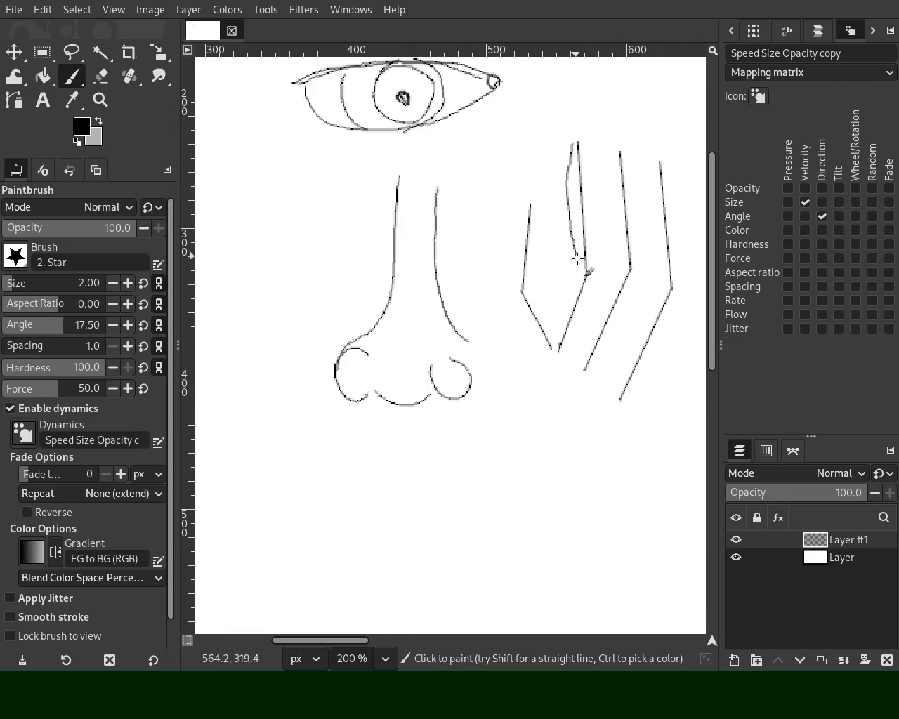
pyautogui.moveTo(606, 156); pyautogui.dragTo(611, 239)
pyautogui.moveTo(614, 288); pyautogui.dragTo(580, 351)
pyautogui.moveTo(537, 198)
pyautogui.mouseDown()
pyautogui.moveTo(515, 232)
pyautogui.moveTo(504, 299)
pyautogui.moveTo(540, 377)
pyautogui.mouseUp()
pyautogui.moveTo(573, 245); pyautogui.dragTo(554, 328)
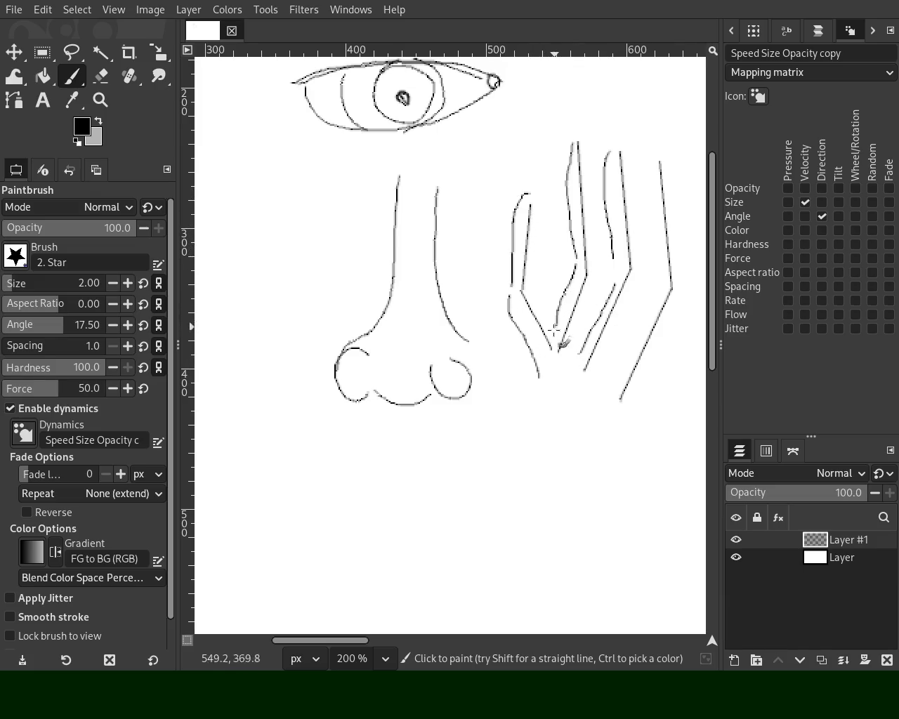
pyautogui.moveTo(613, 249); pyautogui.dragTo(594, 366)
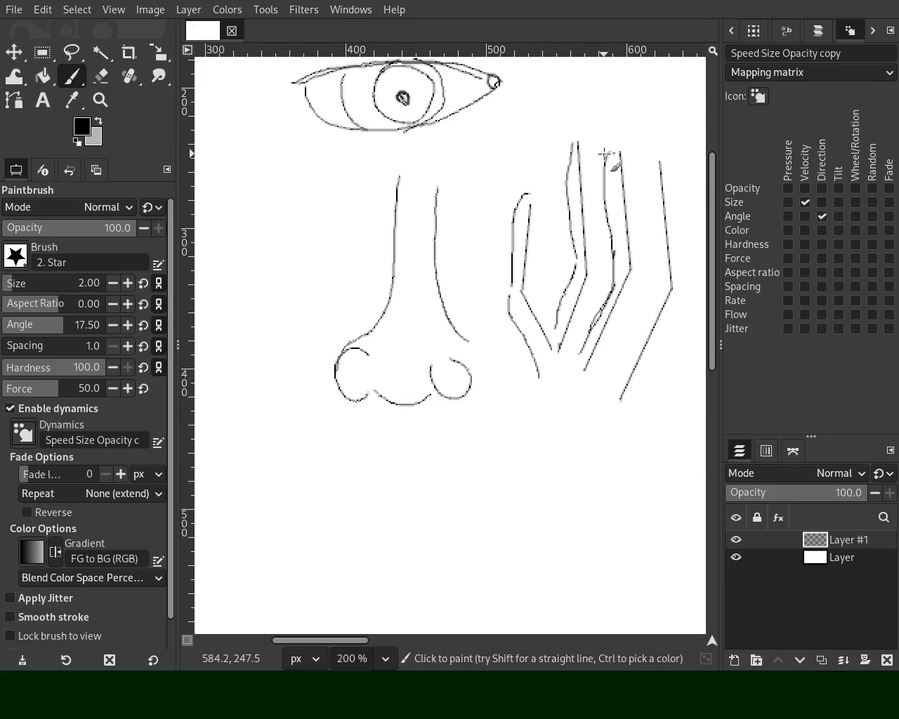
# Step: Draw fingertip loops with nails, undoing misplaced strokes and redrawing the finger's right edge
pyautogui.moveTo(609, 149)
pyautogui.mouseDown()
pyautogui.moveTo(626, 160)
pyautogui.moveTo(629, 251)
pyautogui.mouseUp()
pyautogui.hotkey('ctrl', 'z')
pyautogui.moveTo(629, 150)
pyautogui.mouseDown()
pyautogui.moveTo(635, 286)
pyautogui.moveTo(582, 395)
pyautogui.mouseUp()
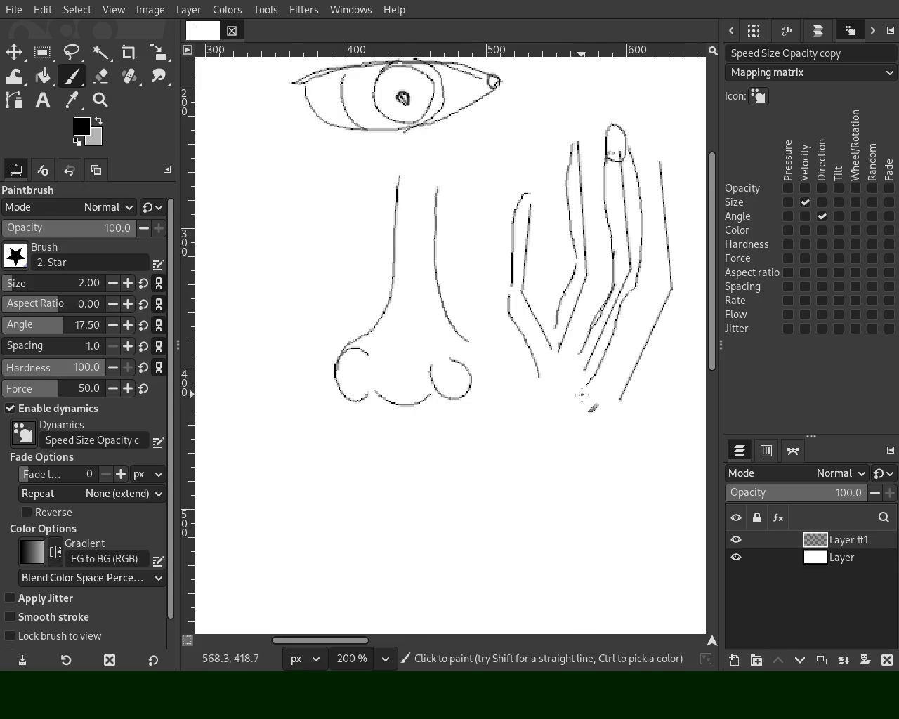
pyautogui.moveTo(654, 165)
pyautogui.mouseDown()
pyautogui.moveTo(663, 181)
pyautogui.moveTo(628, 354)
pyautogui.mouseUp()
pyautogui.hotkey('ctrl', 'z')
pyautogui.hotkey('ctrl', 'z')
pyautogui.hotkey('ctrl', 'z')
pyautogui.moveTo(622, 151)
pyautogui.mouseDown()
pyautogui.moveTo(627, 264)
pyautogui.moveTo(670, 295)
pyautogui.mouseUp()
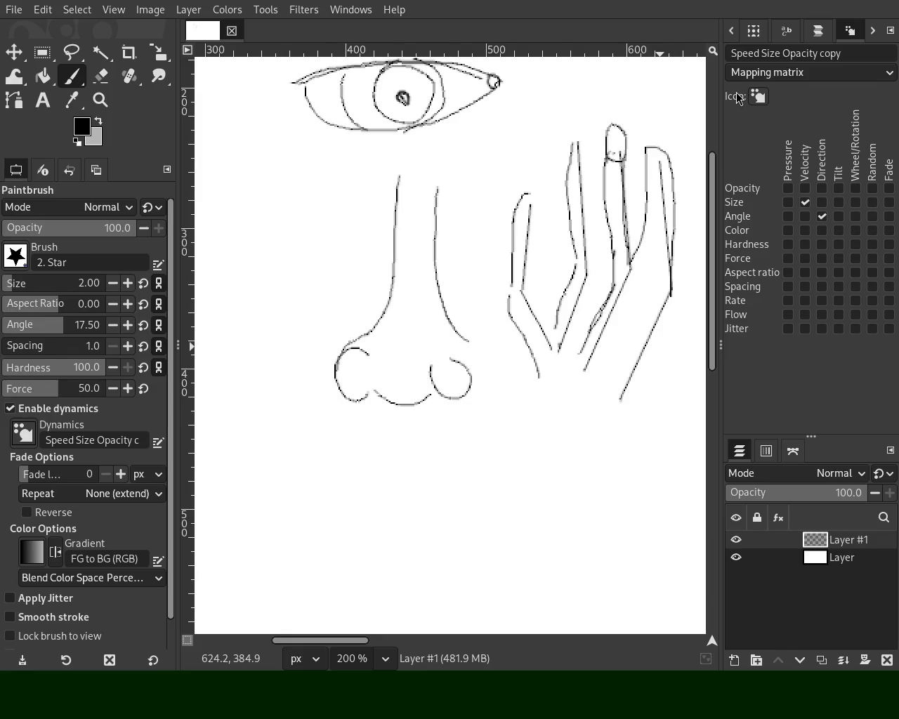
# Step: Zoom in to 300% and join the finger outlines to the lower line with straight segments
pyautogui.click(106, 111)
pyautogui.scroll(-2, 375, 275)
pyautogui.scroll(-2, 421, 281)
pyautogui.scroll(3, 453, 284)
pyautogui.scroll(2, 453, 285)
pyautogui.press('p')
pyautogui.moveTo(493, 311); pyautogui.dragTo(461, 426)
pyautogui.click(529, 155)
pyautogui.keyDown('shift'); pyautogui.click(538, 303); pyautogui.keyUp('shift')
pyautogui.keyDown('shift'); pyautogui.click(481, 453); pyautogui.keyUp('shift')
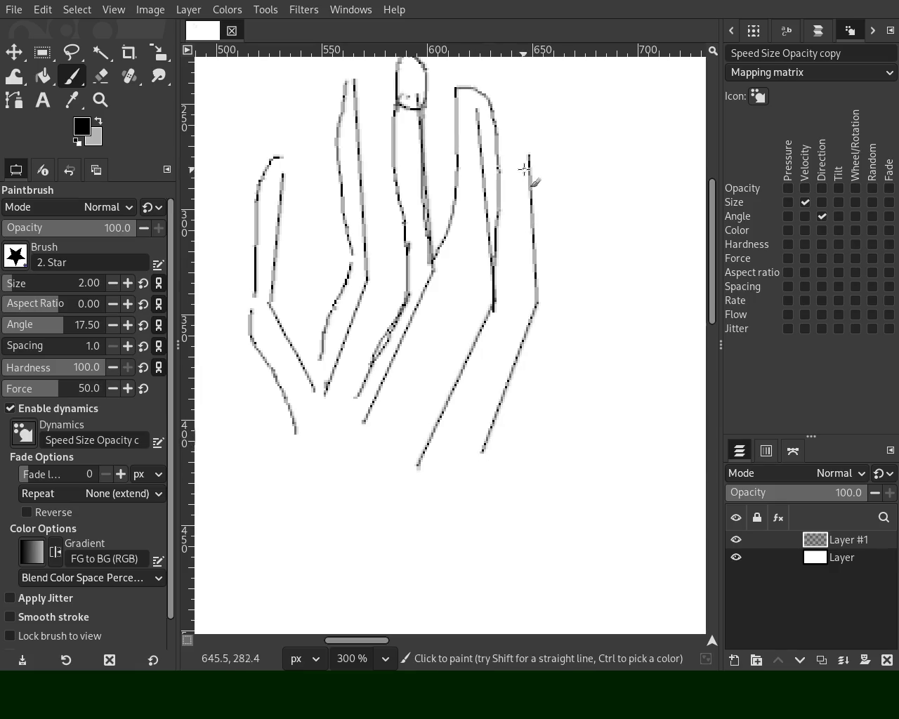
pyautogui.moveTo(515, 165); pyautogui.dragTo(468, 414)
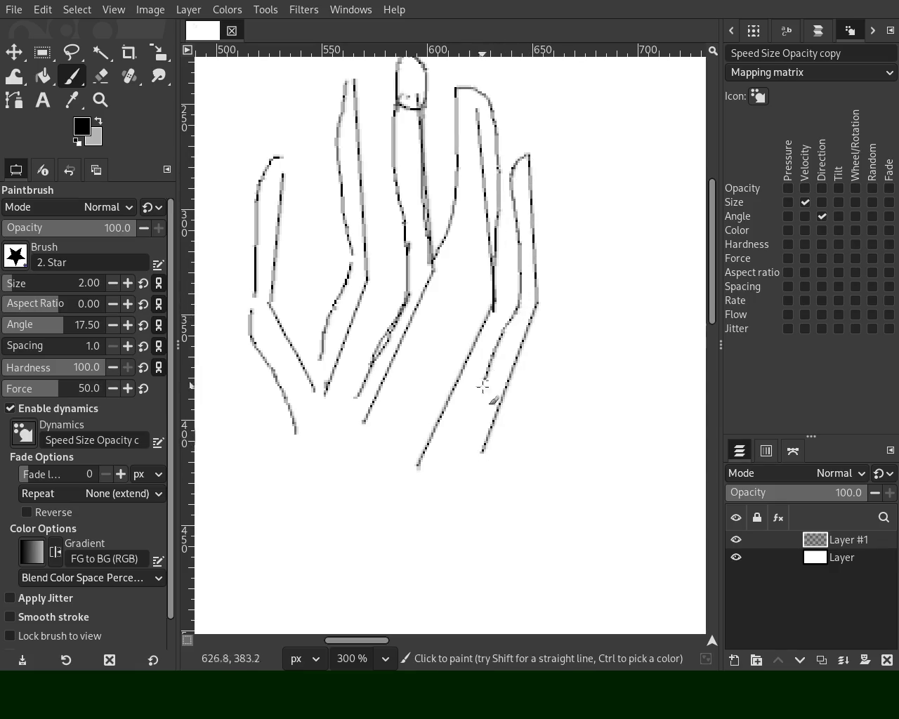
# Step: With a size-25 Eraser, remove stray middle, top-finger and diagonal lower lines of the hand
pyautogui.click(100, 76)
pyautogui.click(12, 284)
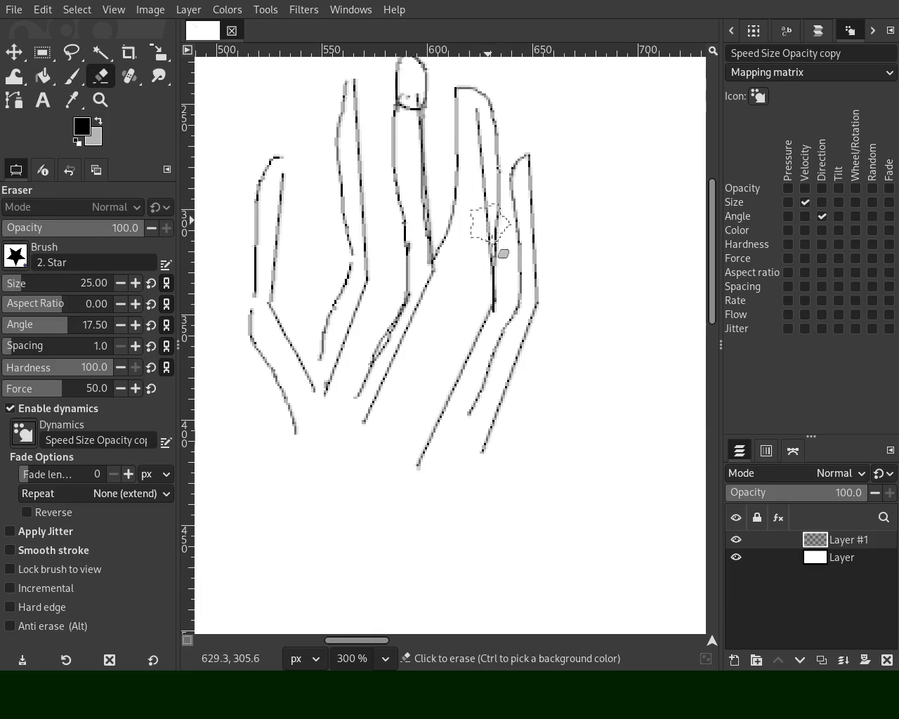
pyautogui.moveTo(489, 229); pyautogui.dragTo(482, 249)
pyautogui.moveTo(481, 139); pyautogui.dragTo(486, 211)
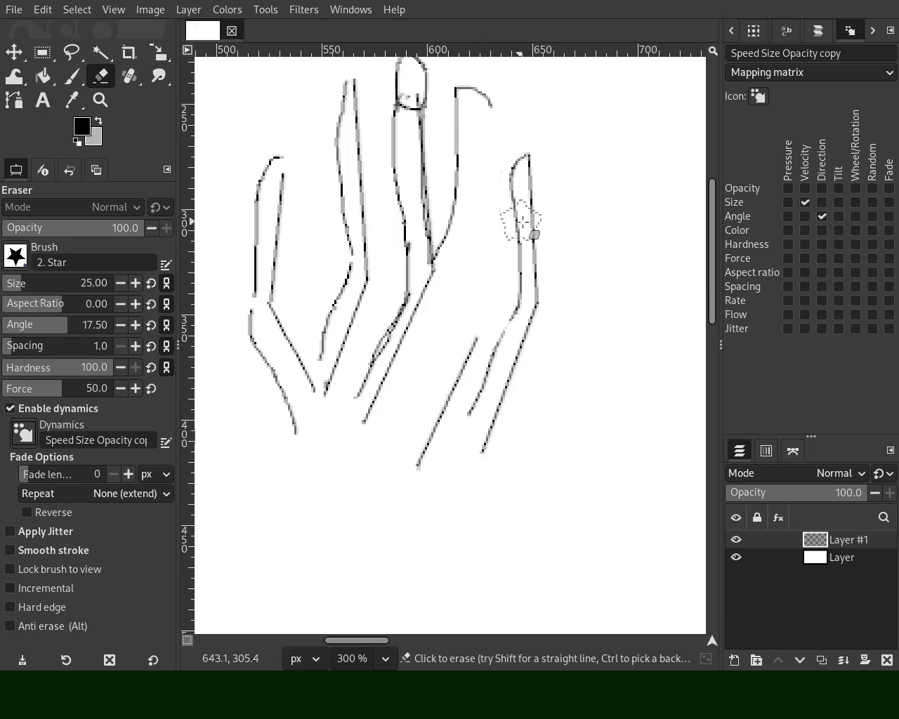
pyautogui.moveTo(543, 320); pyautogui.dragTo(424, 457)
pyautogui.moveTo(424, 161)
pyautogui.mouseDown()
pyautogui.moveTo(418, 288)
pyautogui.moveTo(362, 425)
pyautogui.mouseUp()
pyautogui.moveTo(368, 127)
pyautogui.mouseDown()
pyautogui.moveTo(367, 215)
pyautogui.moveTo(327, 380)
pyautogui.moveTo(299, 432)
pyautogui.mouseUp()
pyautogui.moveTo(277, 305); pyautogui.dragTo(315, 387)
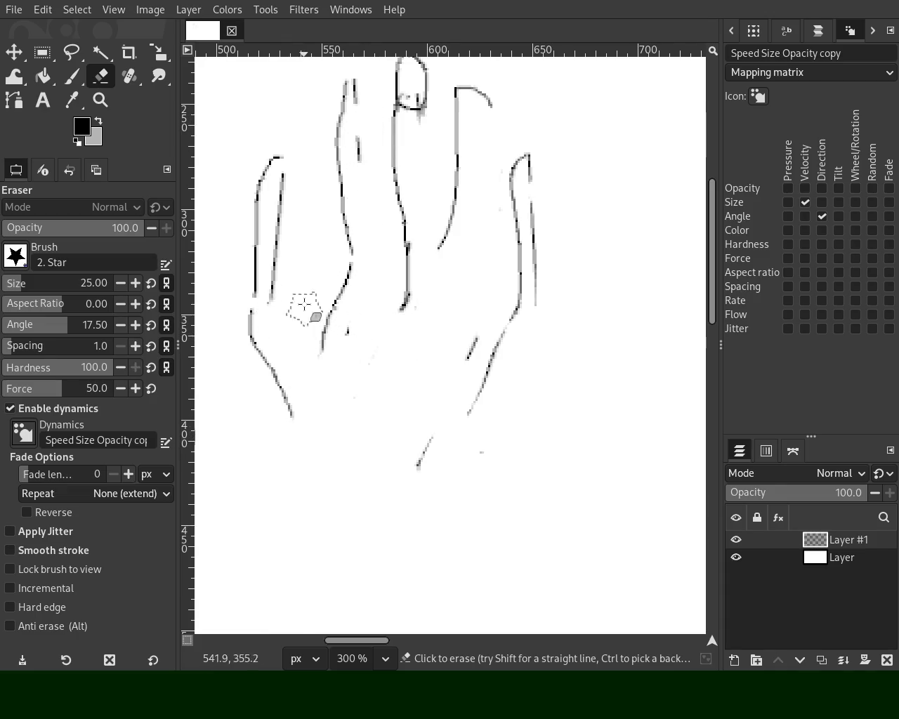
# Step: Return to a size-2 Paintbrush and redraw the finger edges and middle finger outline
pyautogui.click(71, 77)
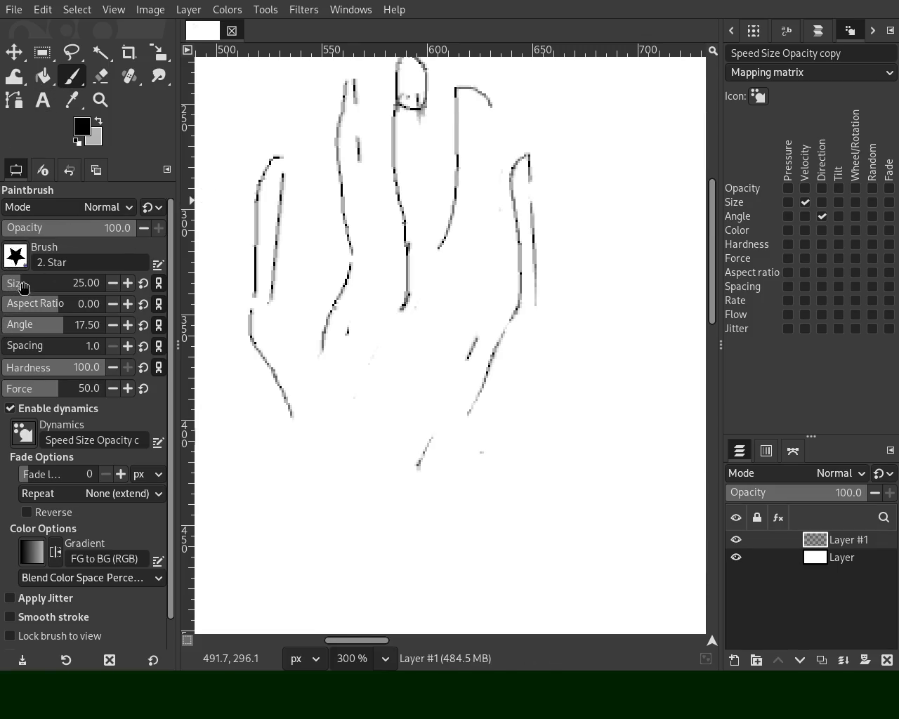
pyautogui.moveTo(22, 288); pyautogui.dragTo(3, 292)
pyautogui.click(127, 283)
pyautogui.moveTo(278, 156)
pyautogui.mouseDown()
pyautogui.moveTo(299, 354)
pyautogui.moveTo(321, 328)
pyautogui.moveTo(337, 228)
pyautogui.moveTo(324, 351)
pyautogui.mouseUp()
pyautogui.hotkey('ctrl', 'z')
pyautogui.hotkey('ctrl', 'z')
pyautogui.moveTo(348, 267); pyautogui.dragTo(317, 352)
pyautogui.moveTo(345, 89)
pyautogui.mouseDown()
pyautogui.moveTo(376, 91)
pyautogui.moveTo(406, 222)
pyautogui.moveTo(395, 355)
pyautogui.mouseUp()
pyautogui.moveTo(420, 228)
pyautogui.mouseDown()
pyautogui.moveTo(417, 70)
pyautogui.moveTo(407, 242)
pyautogui.mouseUp()
pyautogui.hotkey('ctrl', 'z')
# Step: Zoom to 200% and draw a larger eye with an iris, discarding a failed eyebrow stroke
pyautogui.click(99, 100)
pyautogui.scroll(-1, 532, 291)
pyautogui.scroll(-3, 532, 291)
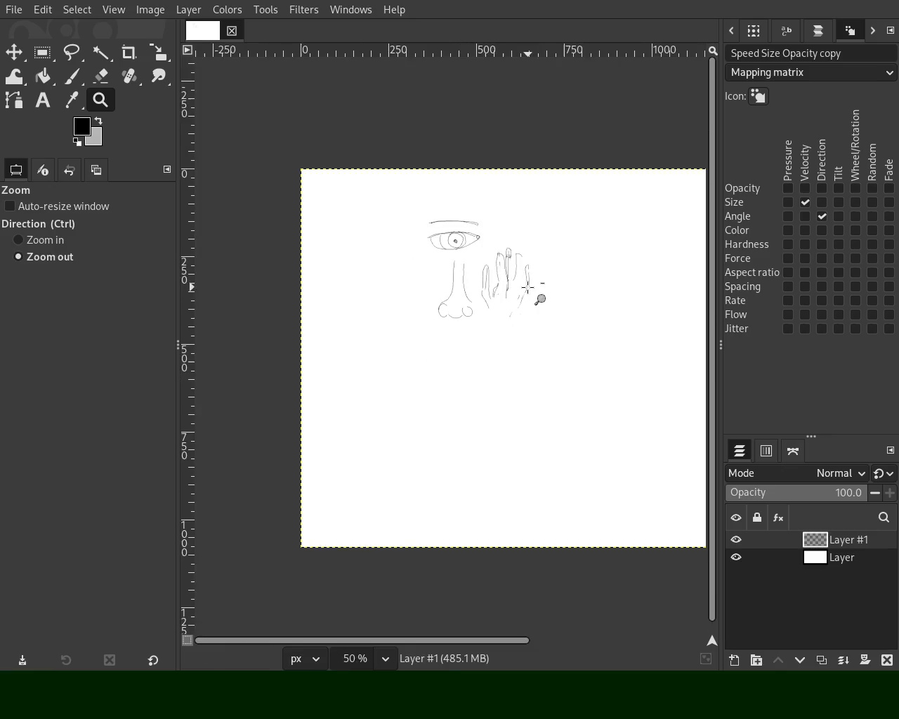
pyautogui.press('1')
pyautogui.scroll(1, 445, 242)
pyautogui.scroll(-1, 383, 215)
pyautogui.scroll(-1, 428, 201)
pyautogui.scroll(3, 515, 220)
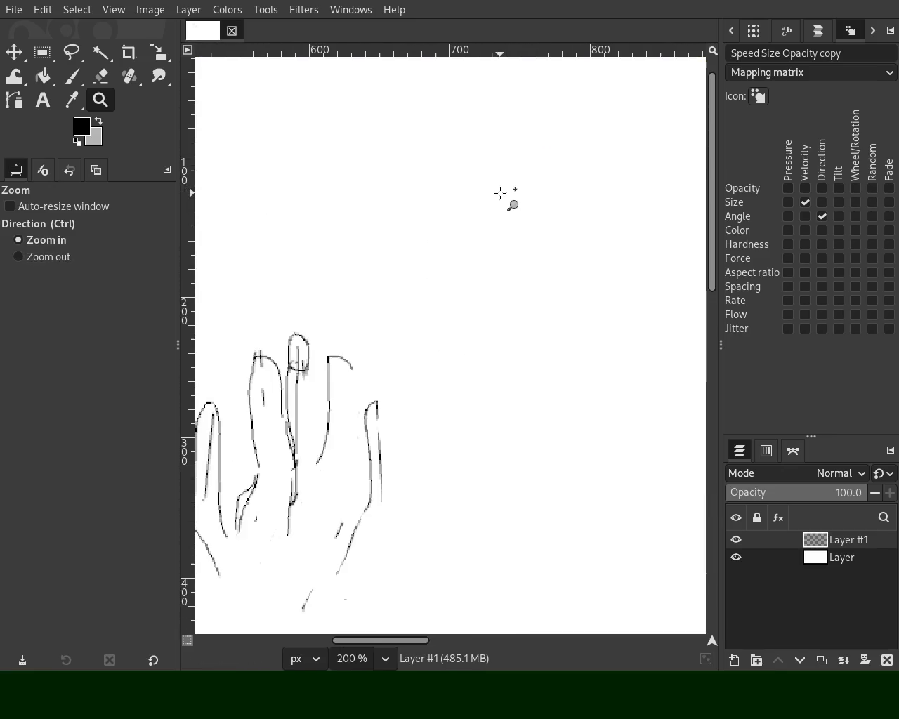
pyautogui.press('p')
pyautogui.moveTo(542, 180)
pyautogui.mouseDown()
pyautogui.moveTo(423, 120)
pyautogui.moveTo(337, 147)
pyautogui.moveTo(301, 195)
pyautogui.moveTo(362, 220)
pyautogui.moveTo(482, 223)
pyautogui.moveTo(537, 182)
pyautogui.mouseUp()
pyautogui.moveTo(415, 114)
pyautogui.mouseDown()
pyautogui.moveTo(357, 145)
pyautogui.moveTo(381, 207)
pyautogui.moveTo(482, 159)
pyautogui.moveTo(411, 121)
pyautogui.moveTo(404, 172)
pyautogui.moveTo(416, 141)
pyautogui.moveTo(430, 184)
pyautogui.mouseUp()
pyautogui.moveTo(519, 114)
pyautogui.mouseDown()
pyautogui.moveTo(348, 104)
pyautogui.moveTo(321, 122)
pyautogui.moveTo(461, 86)
pyautogui.moveTo(546, 133)
pyautogui.moveTo(552, 90)
pyautogui.moveTo(356, 53)
pyautogui.moveTo(300, 82)
pyautogui.mouseUp()
pyautogui.hotkey('ctrl', 'z')
# Step: Sketch the nose bridge and tip after several retries, then add a wavy upper-lip line
pyautogui.moveTo(576, 131); pyautogui.dragTo(538, 473)
pyautogui.hotkey('ctrl', 'z')
pyautogui.moveTo(583, 112)
pyautogui.mouseDown()
pyautogui.moveTo(583, 230)
pyautogui.moveTo(620, 436)
pyautogui.mouseUp()
pyautogui.hotkey('ctrl', 'z')
pyautogui.moveTo(517, 397); pyautogui.dragTo(513, 431)
pyautogui.hotkey('ctrl', 'z')
pyautogui.moveTo(599, 154)
pyautogui.mouseDown()
pyautogui.moveTo(682, 391)
pyautogui.moveTo(635, 401)
pyautogui.mouseUp()
pyautogui.moveTo(580, 323)
pyautogui.mouseDown()
pyautogui.moveTo(557, 331)
pyautogui.moveTo(580, 397)
pyautogui.moveTo(666, 404)
pyautogui.moveTo(685, 383)
pyautogui.moveTo(679, 281)
pyautogui.moveTo(647, 120)
pyautogui.moveTo(616, 216)
pyautogui.mouseUp()
pyautogui.hotkey('ctrl', 'z')
pyautogui.hotkey('ctrl', 'z')
pyautogui.moveTo(608, 116); pyautogui.dragTo(599, 175)
pyautogui.moveTo(522, 474)
pyautogui.mouseDown()
pyautogui.moveTo(593, 463)
pyautogui.moveTo(720, 465)
pyautogui.mouseUp()
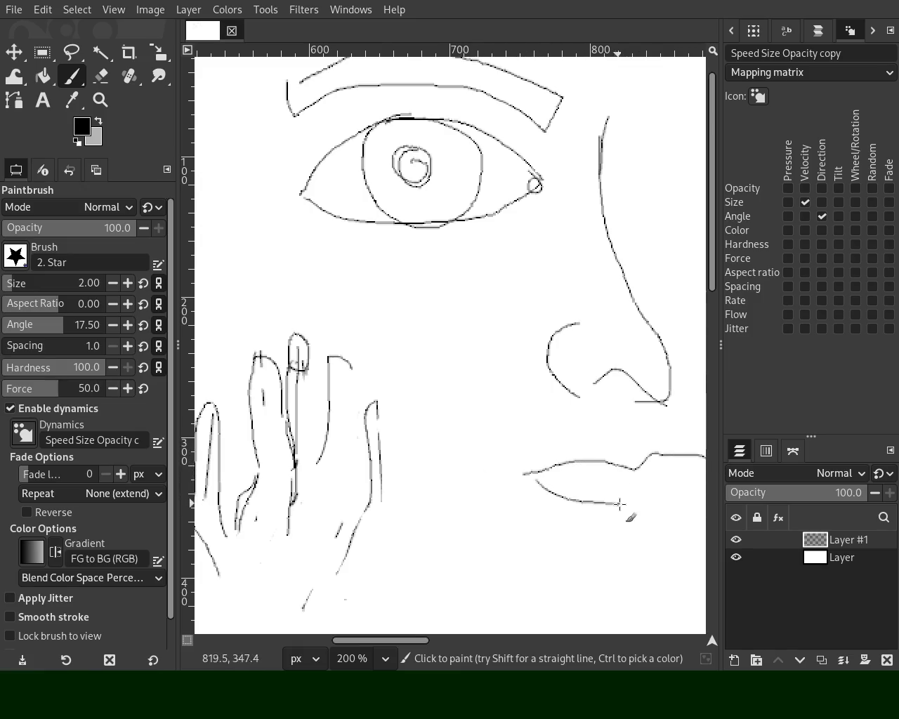
pyautogui.moveTo(524, 476)
pyautogui.mouseDown()
pyautogui.moveTo(521, 487)
pyautogui.moveTo(575, 505)
pyautogui.moveTo(669, 506)
pyautogui.mouseUp()
# Step: Zoom in to 300% on the nose and lips and draw a lower lip line
pyautogui.press('z')
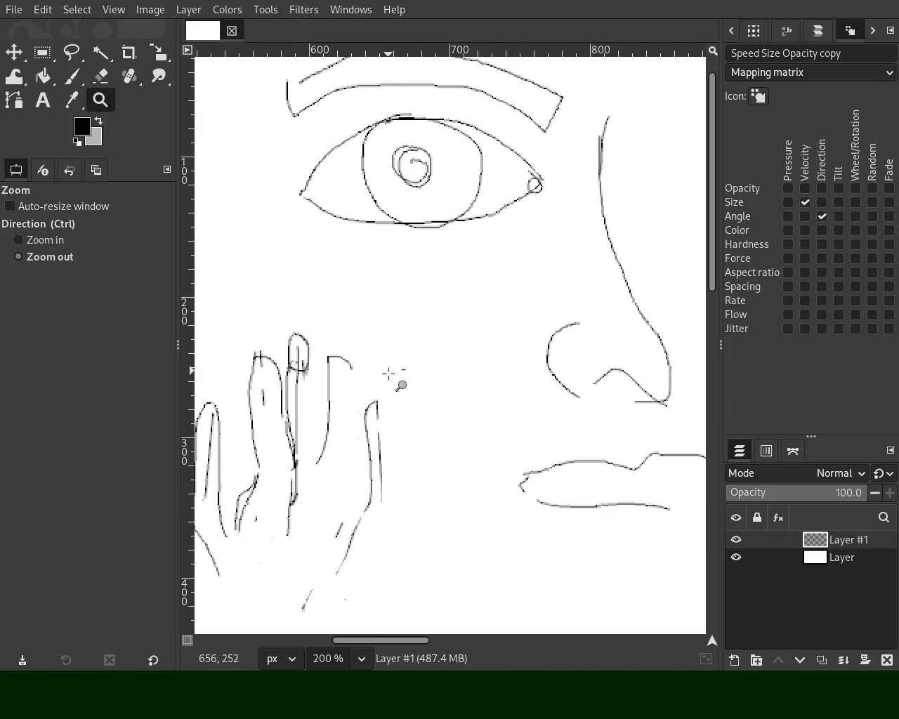
pyautogui.press('1')
pyautogui.click(512, 462)
pyautogui.click(511, 461)
pyautogui.click(509, 460)
pyautogui.press('p')
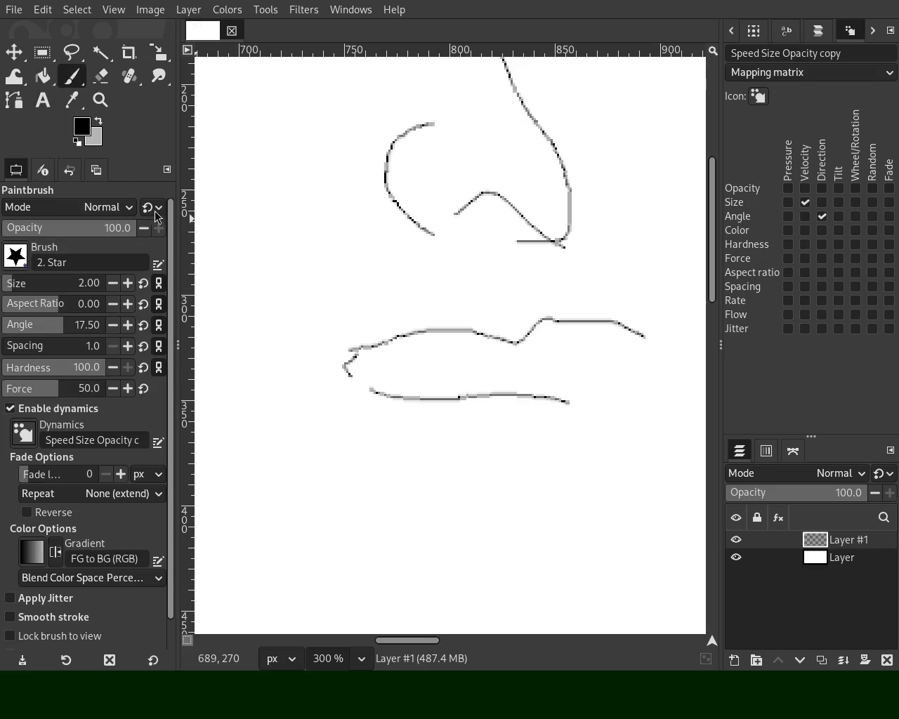
pyautogui.moveTo(286, 472); pyautogui.dragTo(419, 477)
pyautogui.moveTo(363, 441)
pyautogui.mouseDown()
pyautogui.moveTo(312, 425)
pyautogui.moveTo(253, 451)
pyautogui.mouseUp()
pyautogui.hotkey('ctrl', 'z')
pyautogui.moveTo(328, 436); pyautogui.dragTo(264, 451)
pyautogui.hotkey('ctrl', 'z')
# Step: Draw the lip's right corner and lower curve, then pick light grey from the canvas
pyautogui.hotkey('ctrl', 'z')
pyautogui.moveTo(645, 337)
pyautogui.mouseDown()
pyautogui.moveTo(606, 376)
pyautogui.moveTo(515, 378)
pyautogui.mouseUp()
pyautogui.moveTo(355, 381)
pyautogui.mouseDown()
pyautogui.moveTo(360, 437)
pyautogui.moveTo(567, 417)
pyautogui.mouseUp()
pyautogui.hotkey('ctrl', 'z')
pyautogui.moveTo(636, 364)
pyautogui.mouseDown()
pyautogui.moveTo(610, 405)
pyautogui.moveTo(428, 424)
pyautogui.mouseUp()
pyautogui.keyDown('ctrl'); pyautogui.click(495, 347); pyautogui.keyUp('ctrl')
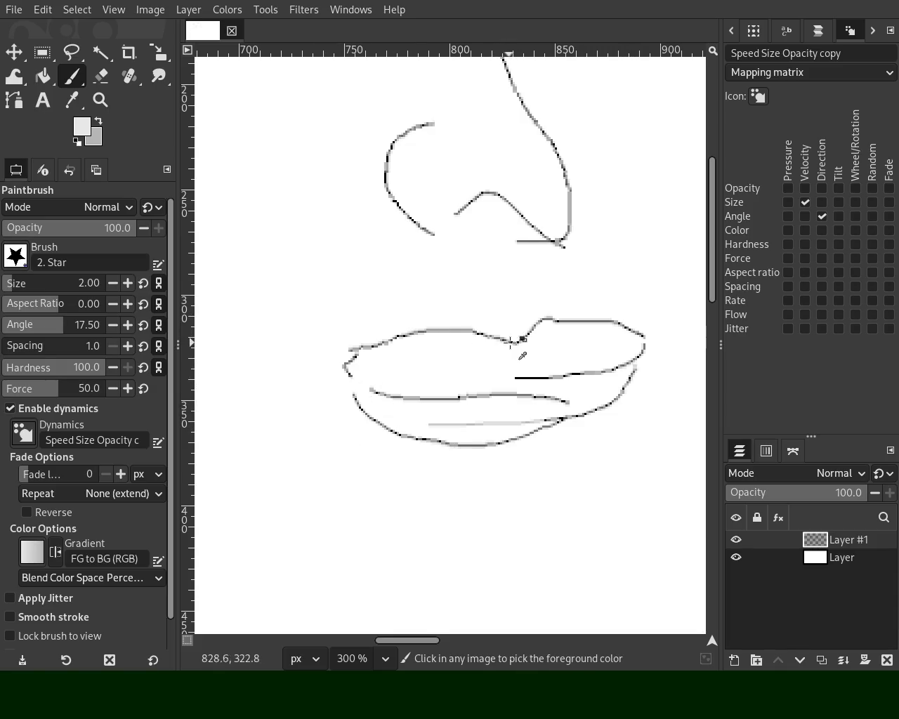
pyautogui.moveTo(489, 349)
pyautogui.mouseDown()
pyautogui.moveTo(341, 366)
pyautogui.moveTo(395, 367)
pyautogui.moveTo(523, 344)
pyautogui.moveTo(610, 376)
pyautogui.moveTo(587, 381)
pyautogui.mouseUp()
pyautogui.hotkey('ctrl', 'z')
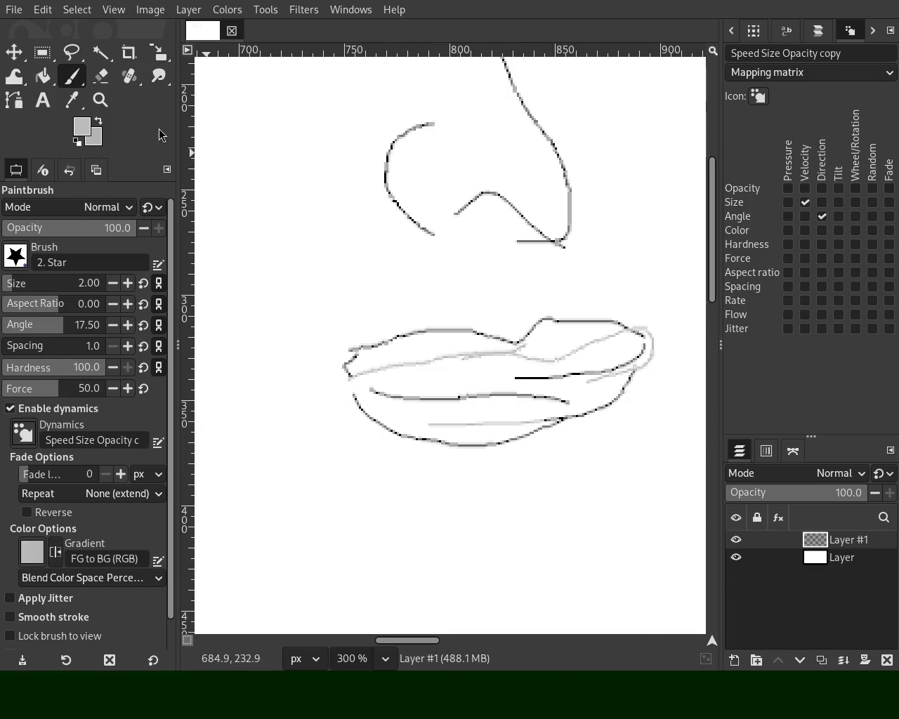
# Step: Erase and fade the dark upper-lip strokes with the Eraser
pyautogui.click(101, 76)
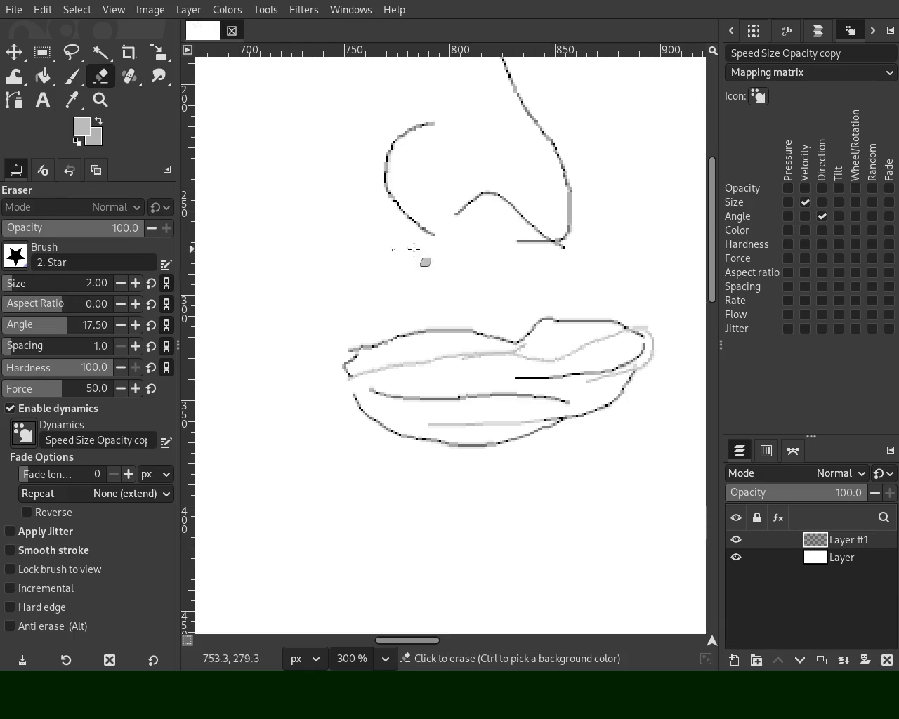
pyautogui.moveTo(464, 334)
pyautogui.mouseDown()
pyautogui.moveTo(391, 330)
pyautogui.moveTo(443, 329)
pyautogui.moveTo(334, 351)
pyautogui.moveTo(408, 338)
pyautogui.mouseUp()
pyautogui.moveTo(512, 330)
pyautogui.mouseDown()
pyautogui.moveTo(365, 351)
pyautogui.moveTo(381, 344)
pyautogui.moveTo(393, 354)
pyautogui.moveTo(363, 356)
pyautogui.mouseUp()
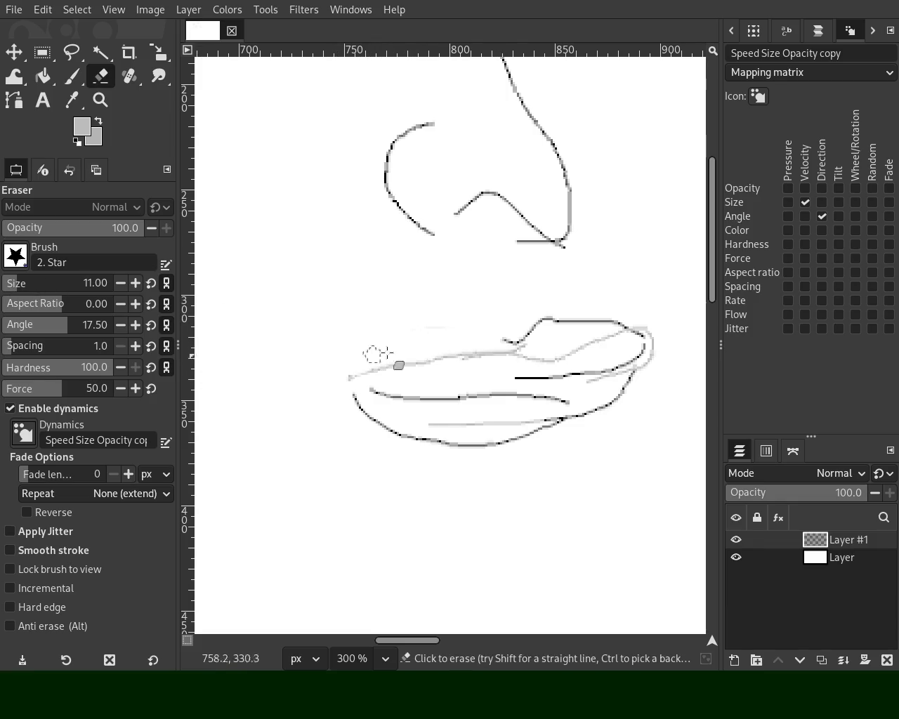
pyautogui.moveTo(498, 336); pyautogui.dragTo(612, 311)
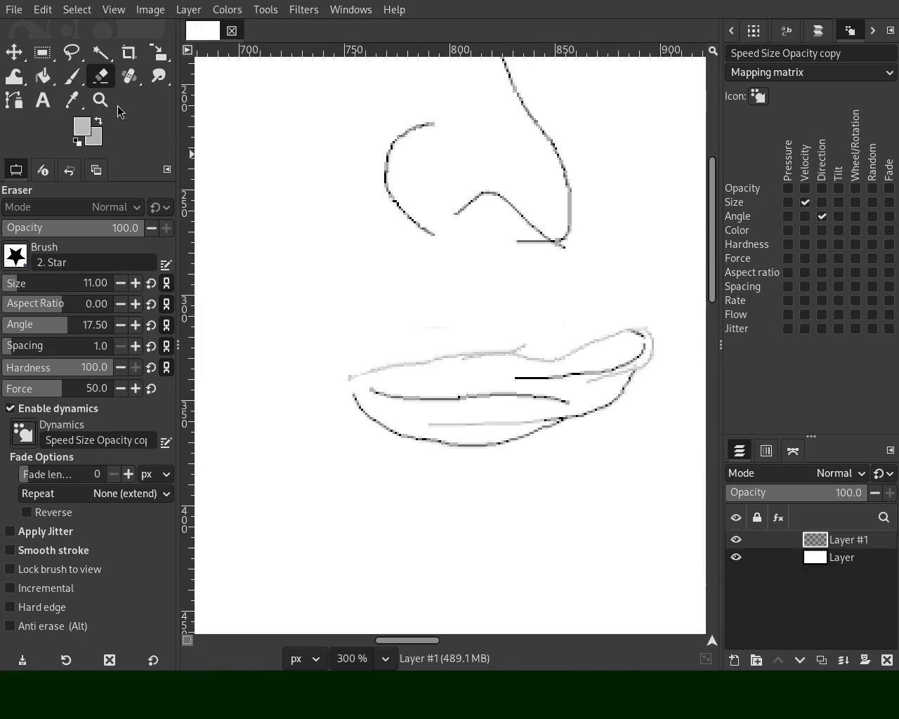
pyautogui.click(99, 99)
# Step: Adjust the zoom, then set the Paintbrush size to 2 in Tool Options
pyautogui.scroll(-4, 538, 322)
pyautogui.scroll(-1, 517, 276)
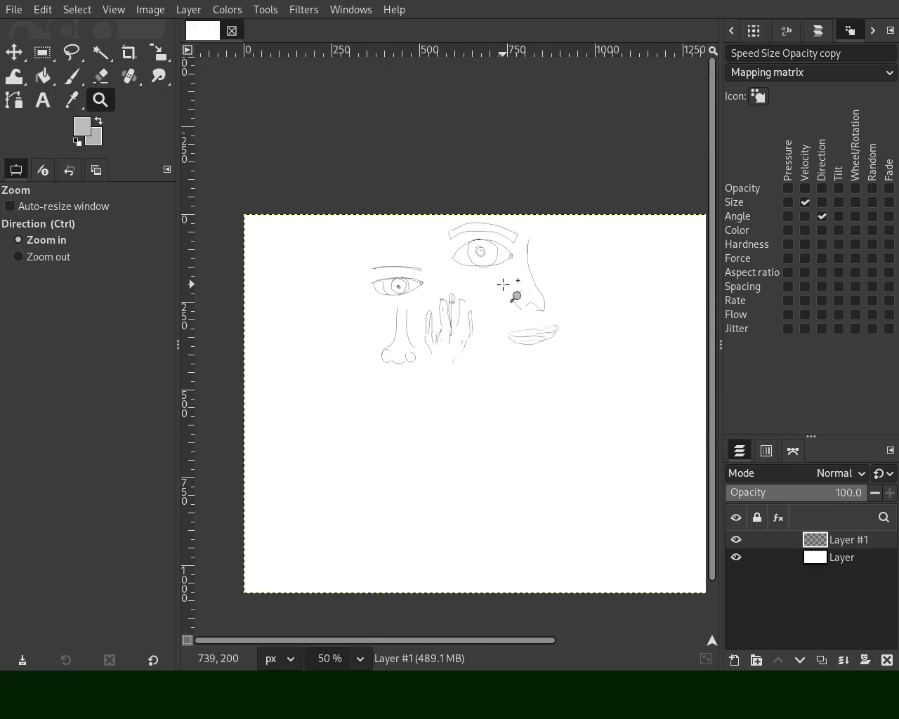
pyautogui.scroll(2, 487, 361)
pyautogui.scroll(-2, 368, 307)
pyautogui.scroll(1, 423, 246)
pyautogui.scroll(2, 491, 187)
pyautogui.scroll(-1, 482, 190)
pyautogui.scroll(1, 482, 190)
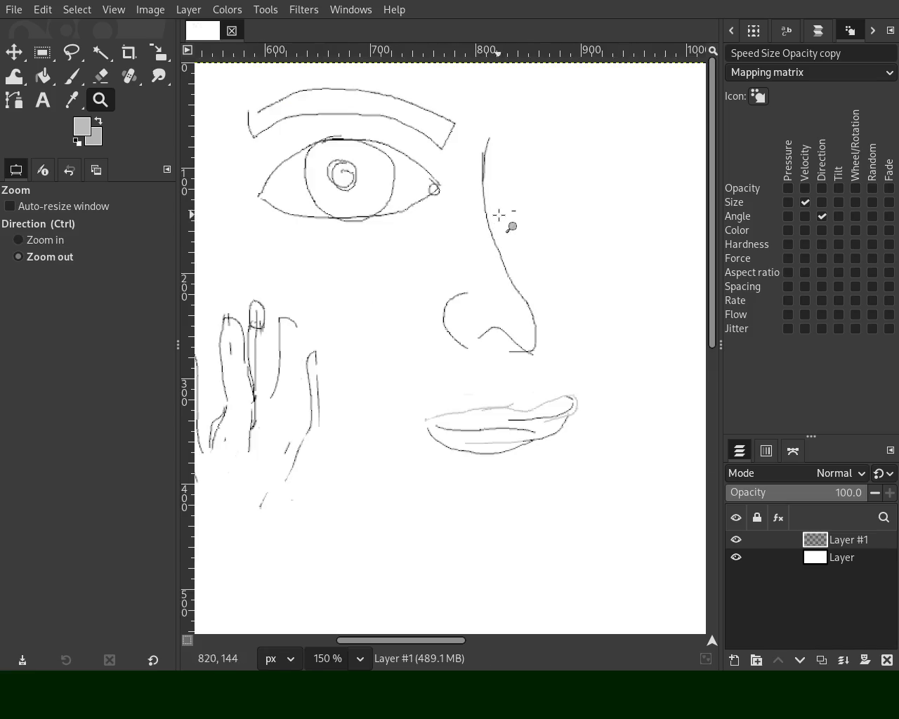
pyautogui.scroll(-2, 495, 216)
pyautogui.scroll(1, 363, 248)
pyautogui.scroll(-3, 471, 288)
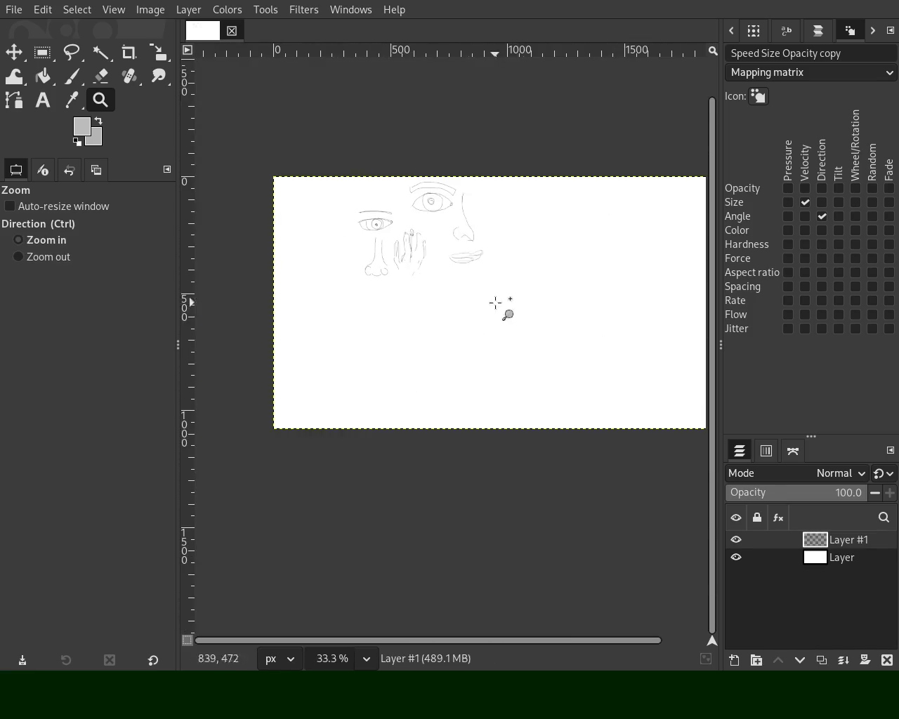
pyautogui.scroll(2, 570, 327)
pyautogui.scroll(1, 570, 327)
pyautogui.press('p')
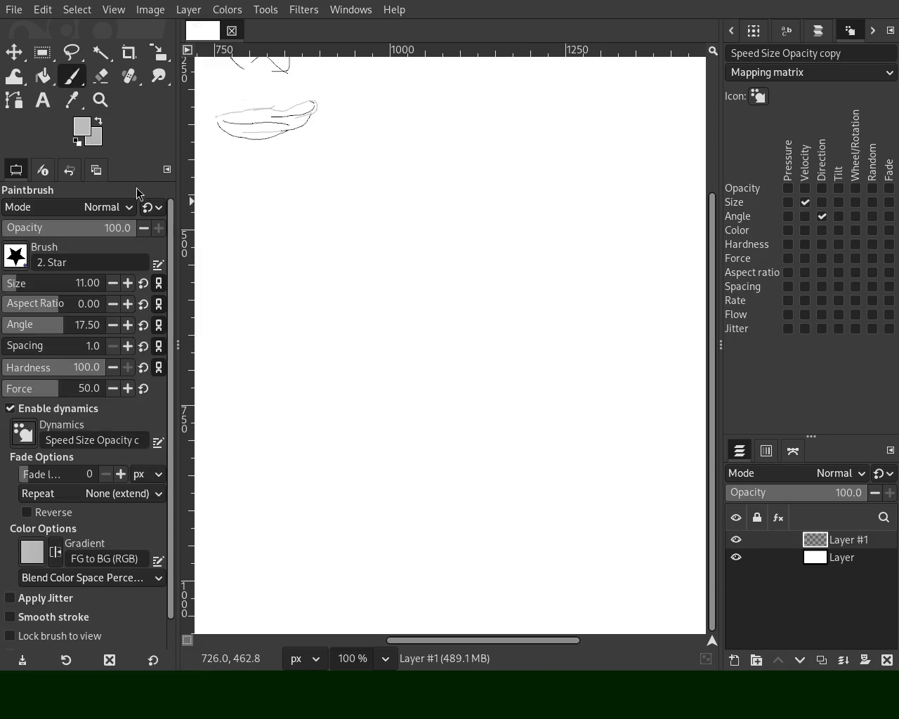
pyautogui.moveTo(44, 284); pyautogui.dragTo(9, 285)
pyautogui.click(112, 283)
pyautogui.click(112, 283)
pyautogui.click(127, 283)
pyautogui.click(210, 282)
# Step: Draw the first slanted finger outlines beside the lips, undoing unwanted strokes
pyautogui.moveTo(600, 231); pyautogui.dragTo(345, 361)
pyautogui.hotkey('ctrl', 'z')
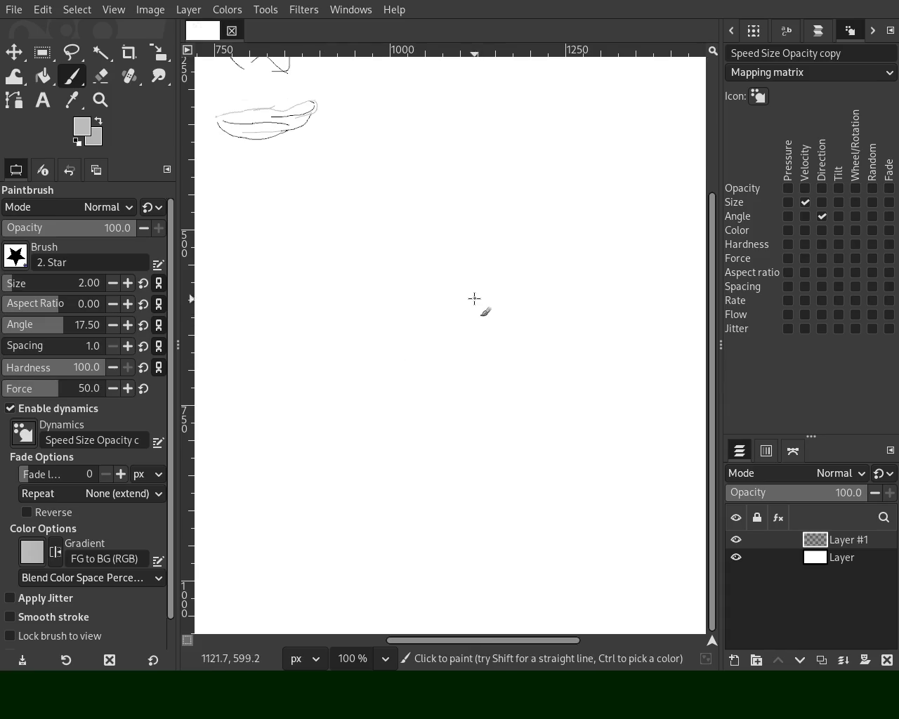
pyautogui.moveTo(571, 198); pyautogui.dragTo(384, 346)
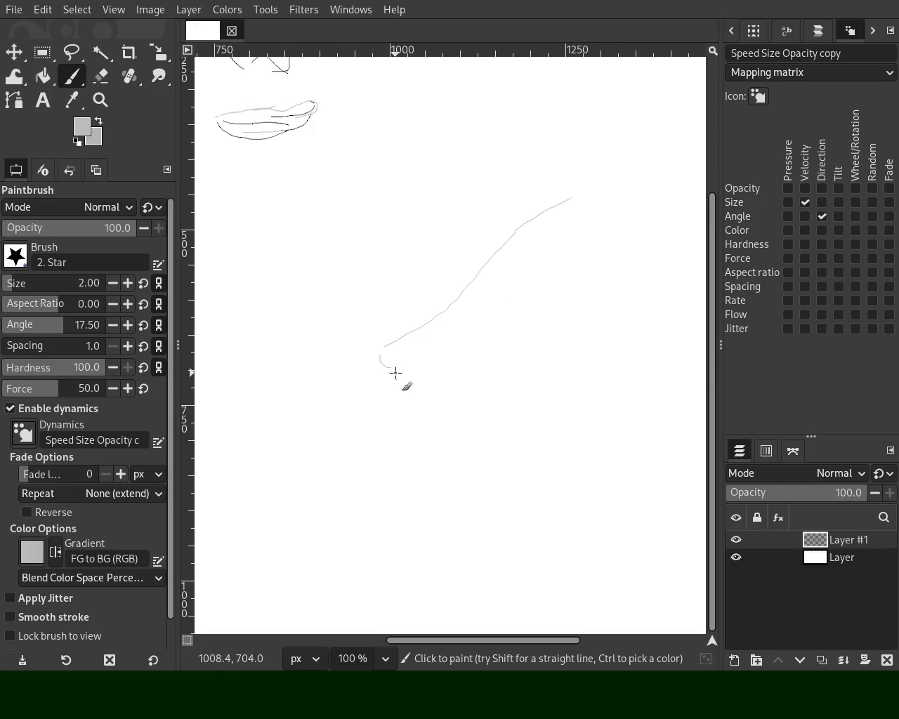
pyautogui.moveTo(493, 328)
pyautogui.mouseDown()
pyautogui.moveTo(540, 275)
pyautogui.moveTo(578, 276)
pyautogui.mouseUp()
pyautogui.moveTo(580, 275); pyautogui.dragTo(433, 421)
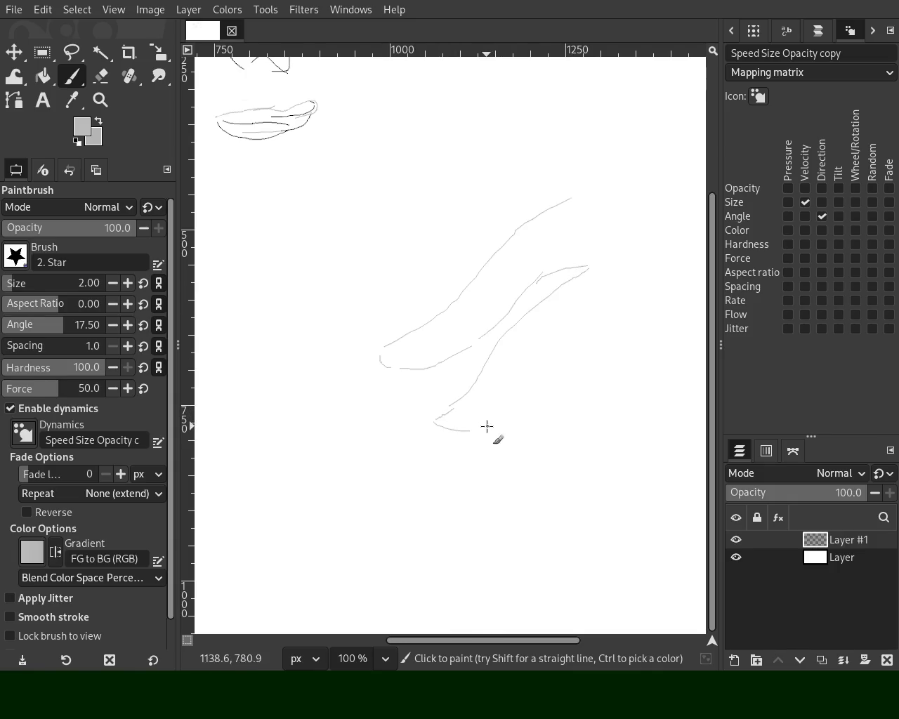
pyautogui.moveTo(463, 429); pyautogui.dragTo(557, 328)
pyautogui.hotkey('ctrl', 'z')
# Step: Add the remaining finger curves and sketch the upper edge of the hand
pyautogui.moveTo(484, 428)
pyautogui.mouseDown()
pyautogui.moveTo(531, 360)
pyautogui.moveTo(672, 282)
pyautogui.moveTo(533, 421)
pyautogui.moveTo(543, 424)
pyautogui.moveTo(500, 449)
pyautogui.moveTo(566, 482)
pyautogui.moveTo(687, 337)
pyautogui.mouseUp()
pyautogui.moveTo(554, 219)
pyautogui.mouseDown()
pyautogui.moveTo(478, 223)
pyautogui.moveTo(487, 224)
pyautogui.mouseUp()
pyautogui.moveTo(428, 223); pyautogui.dragTo(363, 190)
pyautogui.moveTo(417, 152)
pyautogui.mouseDown()
pyautogui.moveTo(510, 177)
pyautogui.moveTo(569, 149)
pyautogui.mouseUp()
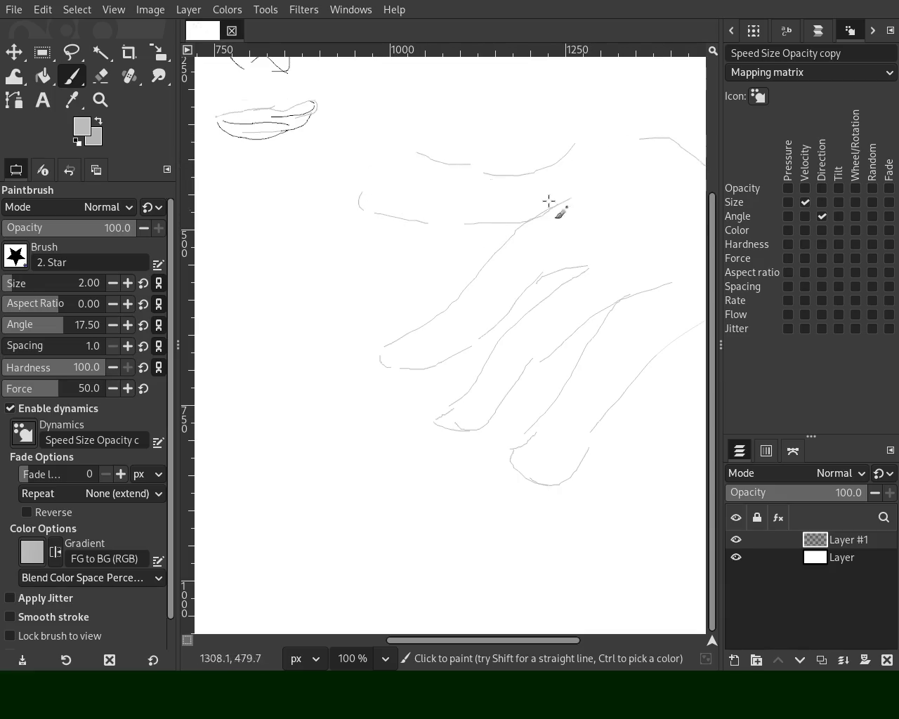
pyautogui.click(100, 100)
# Step: At 100% zoom, add another finger outline plus knuckle lines and lines between the fingers
pyautogui.keyDown('ctrl'); pyautogui.click(436, 281); pyautogui.keyUp('ctrl')
pyautogui.click(505, 250)
pyautogui.doubleClick(494, 245)
pyautogui.keyDown('ctrl'); pyautogui.doubleClick(405, 247); pyautogui.keyUp('ctrl')
pyautogui.click(481, 348)
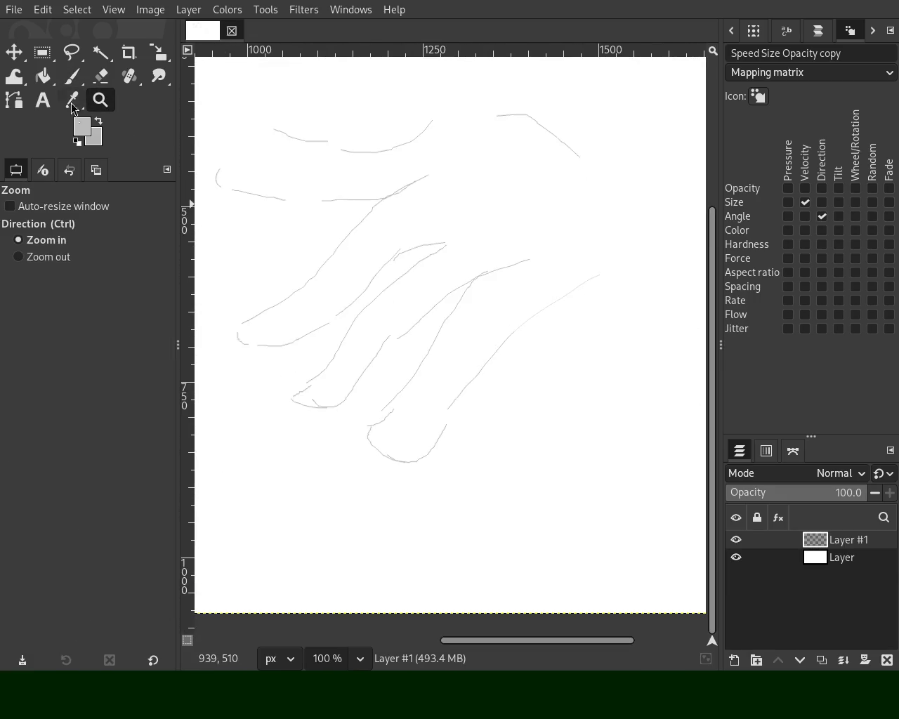
pyautogui.press('p')
pyautogui.moveTo(550, 355)
pyautogui.mouseDown()
pyautogui.moveTo(476, 447)
pyautogui.moveTo(590, 430)
pyautogui.moveTo(535, 423)
pyautogui.moveTo(627, 298)
pyautogui.mouseUp()
pyautogui.moveTo(536, 313)
pyautogui.mouseDown()
pyautogui.moveTo(567, 316)
pyautogui.moveTo(519, 357)
pyautogui.mouseUp()
pyautogui.moveTo(432, 418)
pyautogui.mouseDown()
pyautogui.moveTo(416, 413)
pyautogui.moveTo(393, 348)
pyautogui.mouseUp()
pyautogui.moveTo(470, 294); pyautogui.dragTo(431, 394)
pyautogui.moveTo(357, 387); pyautogui.dragTo(395, 314)
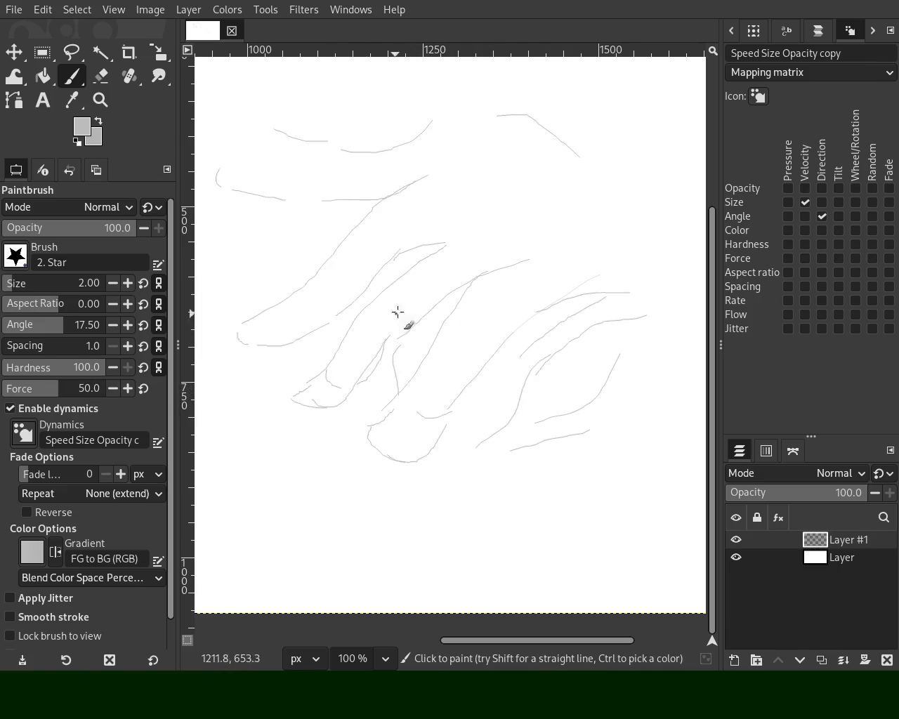
# Step: Draw the back-of-hand contour arching over the fingers and down the right side, undoing stray curves
pyautogui.moveTo(274, 313)
pyautogui.mouseDown()
pyautogui.moveTo(308, 319)
pyautogui.moveTo(288, 332)
pyautogui.mouseUp()
pyautogui.hotkey('ctrl', 'z')
pyautogui.hotkey('ctrl', 'z')
pyautogui.moveTo(301, 149); pyautogui.dragTo(328, 200)
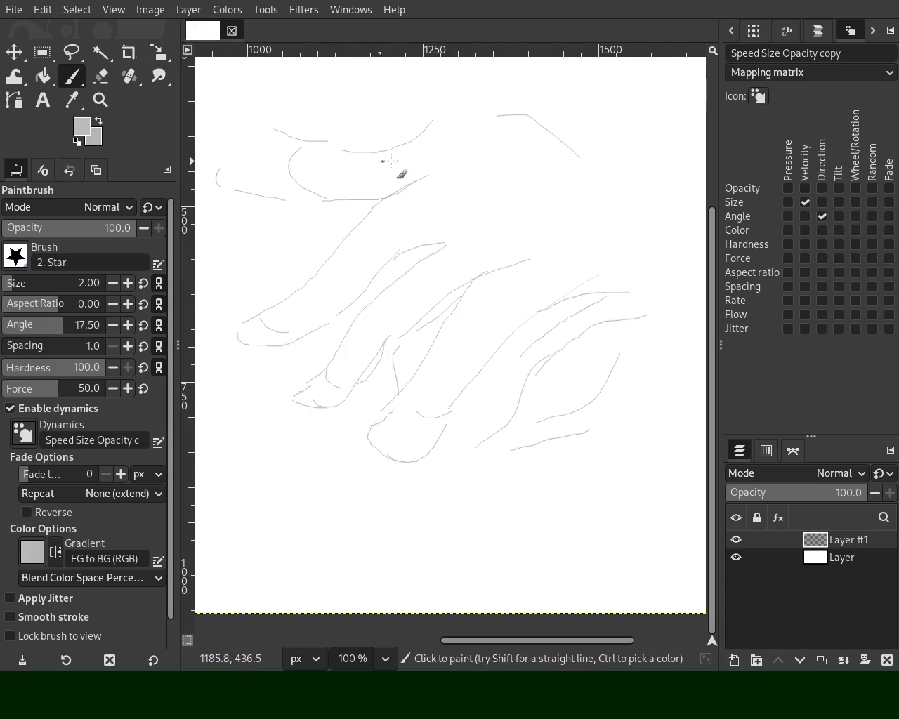
pyautogui.hotkey('ctrl', 'z')
pyautogui.moveTo(443, 98); pyautogui.dragTo(624, 190)
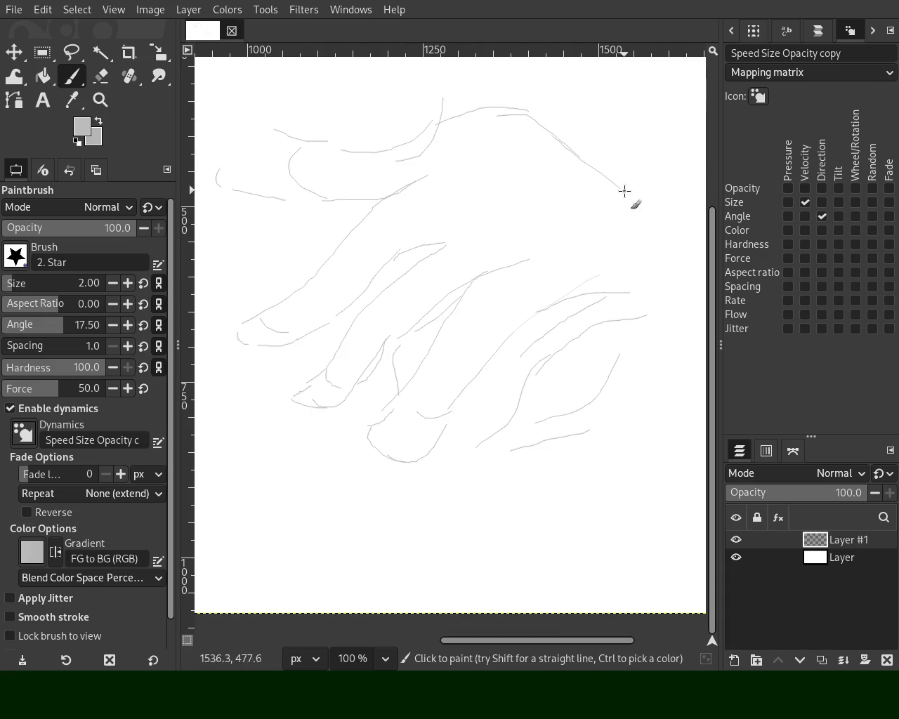
pyautogui.hotkey('ctrl', 'z')
pyautogui.moveTo(589, 132)
pyautogui.mouseDown()
pyautogui.moveTo(669, 226)
pyautogui.moveTo(611, 302)
pyautogui.mouseUp()
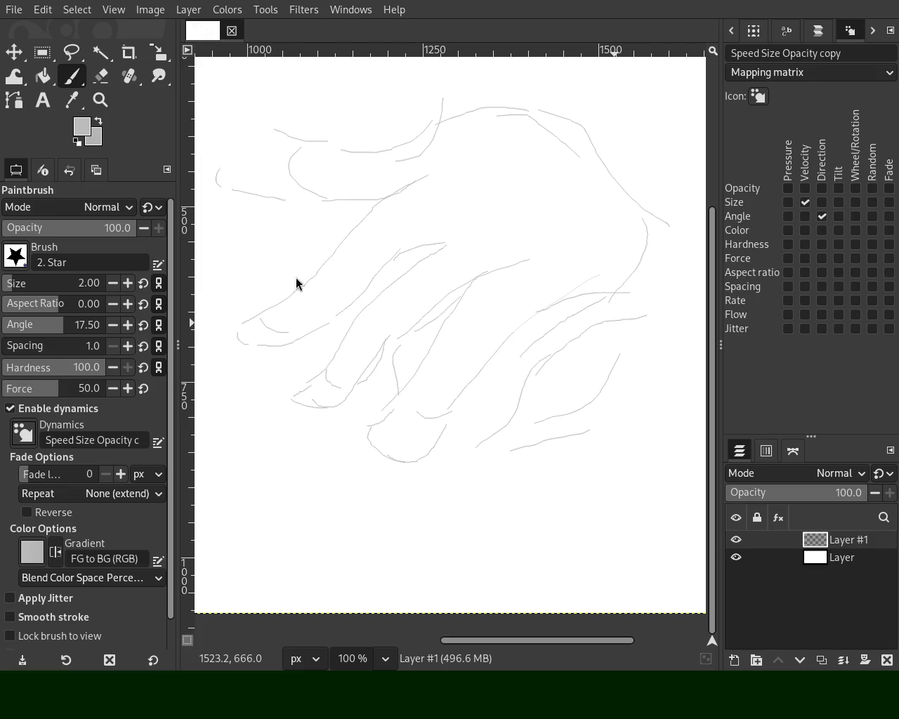
pyautogui.click(100, 100)
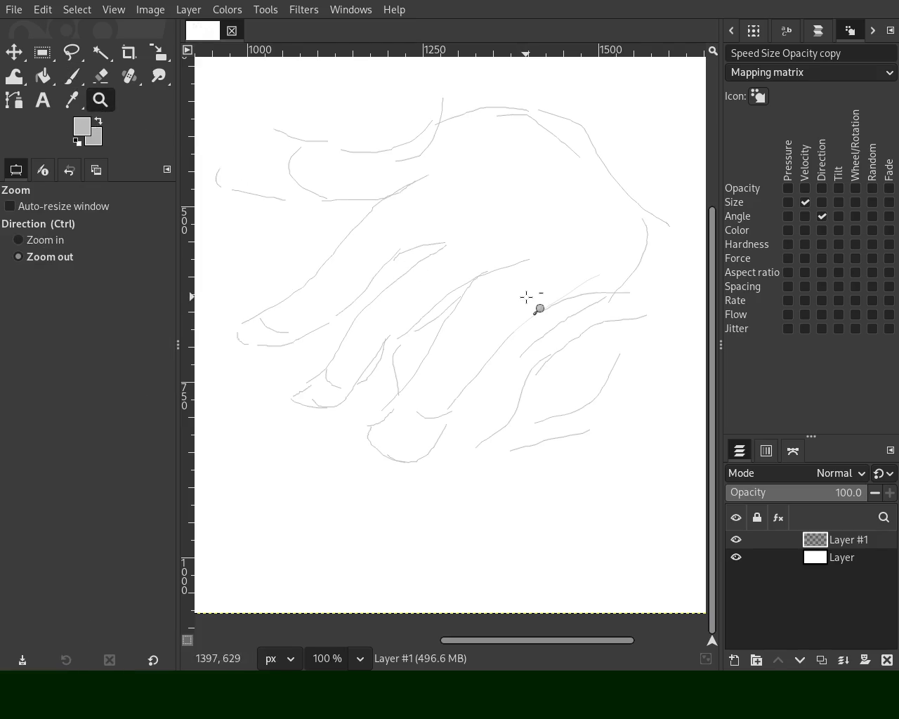
# Step: Zoom out to the whole canvas and delete the layer holding the old hand sketch
pyautogui.keyDown('ctrl'); pyautogui.click(532, 300); pyautogui.keyUp('ctrl')
pyautogui.keyDown('ctrl'); pyautogui.click(445, 231); pyautogui.keyUp('ctrl')
pyautogui.doubleClick(439, 233)
pyautogui.keyDown('ctrl'); pyautogui.click(370, 241); pyautogui.keyUp('ctrl')
pyautogui.click(369, 241)
pyautogui.keyDown('ctrl'); pyautogui.click(401, 377); pyautogui.keyUp('ctrl')
pyautogui.click(886, 660)
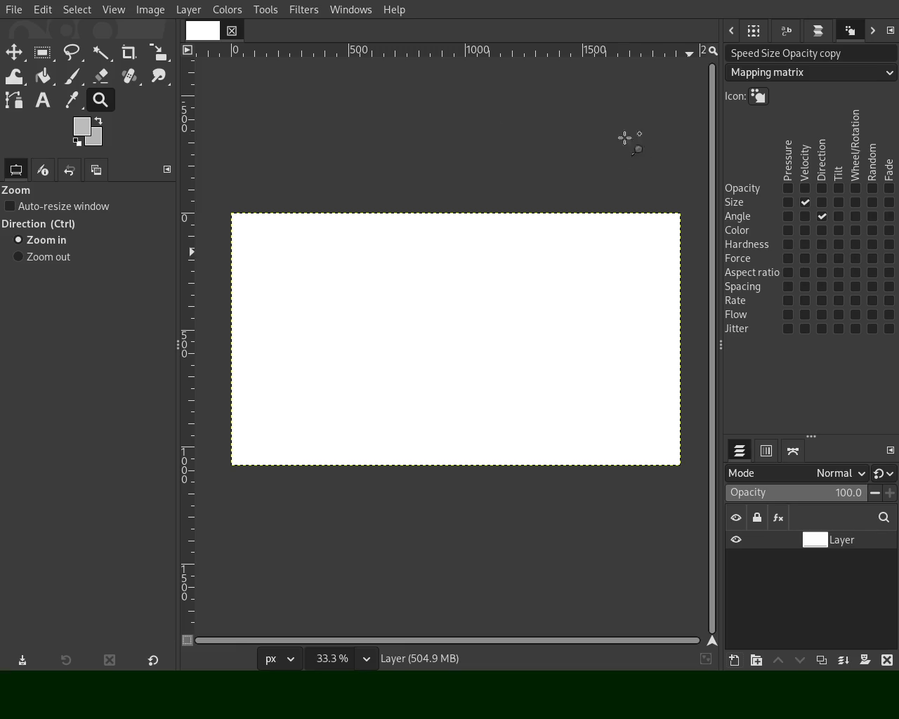
# Step: Add a new empty transparent layer and zoom the canvas to 200% for drawing
pyautogui.hotkey('ctrl', 'z')
pyautogui.keyDown('ctrl'); pyautogui.click(482, 290); pyautogui.keyUp('ctrl')
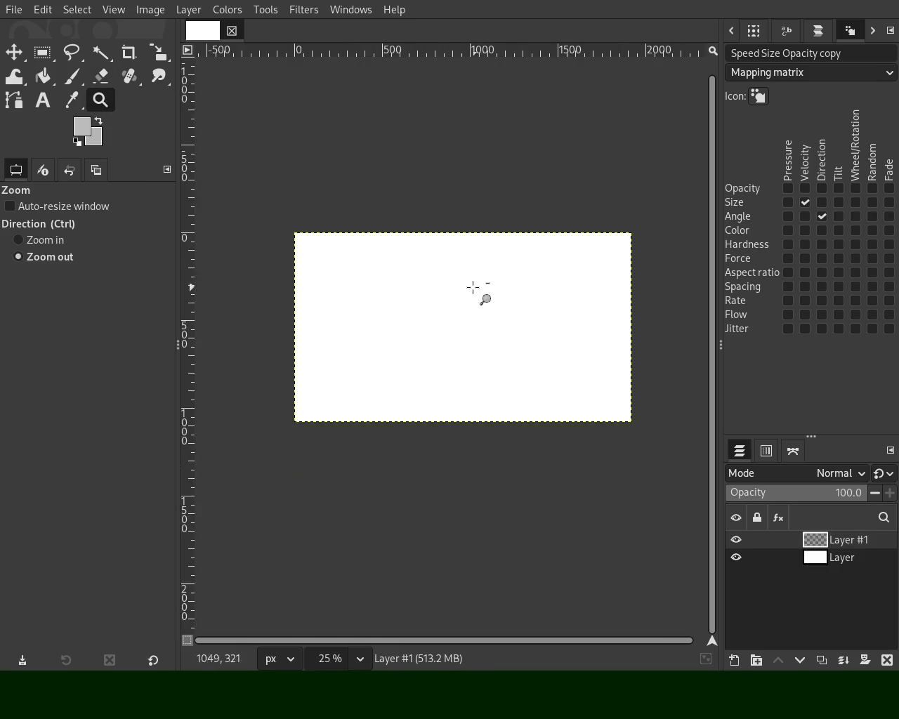
pyautogui.tripleClick(461, 288)
pyautogui.tripleClick(367, 245)
pyautogui.click(72, 75)
# Step: Sketch slanted finger lines, a curve left of them, and the hand's top edge
pyautogui.moveTo(486, 220); pyautogui.dragTo(352, 351)
pyautogui.moveTo(472, 215); pyautogui.dragTo(385, 256)
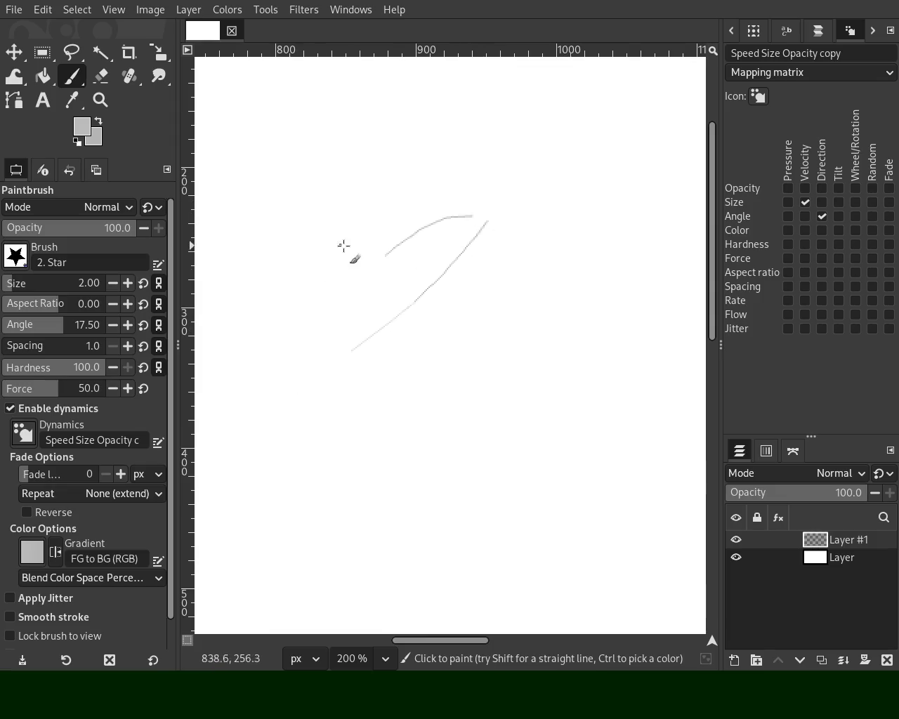
pyautogui.moveTo(355, 203); pyautogui.dragTo(336, 265)
pyautogui.moveTo(374, 193); pyautogui.dragTo(438, 156)
pyautogui.moveTo(532, 134); pyautogui.dragTo(567, 146)
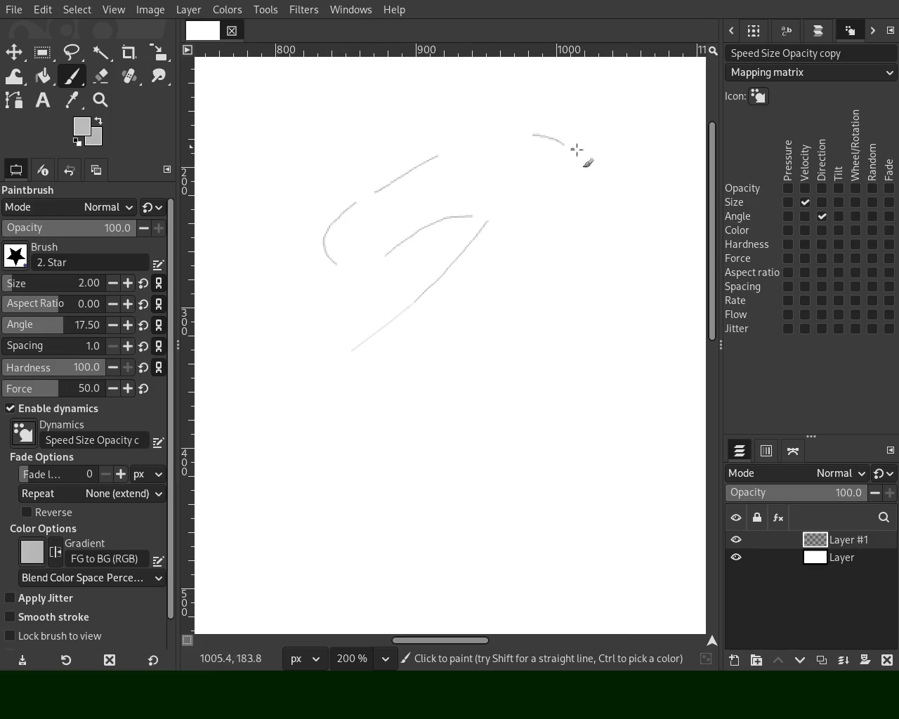
pyautogui.moveTo(624, 149); pyautogui.dragTo(653, 174)
pyautogui.moveTo(349, 353); pyautogui.dragTo(379, 380)
# Step: Add more finger strokes and the long right contour curving toward the wrist, removing a stray hook
pyautogui.moveTo(534, 274); pyautogui.dragTo(417, 361)
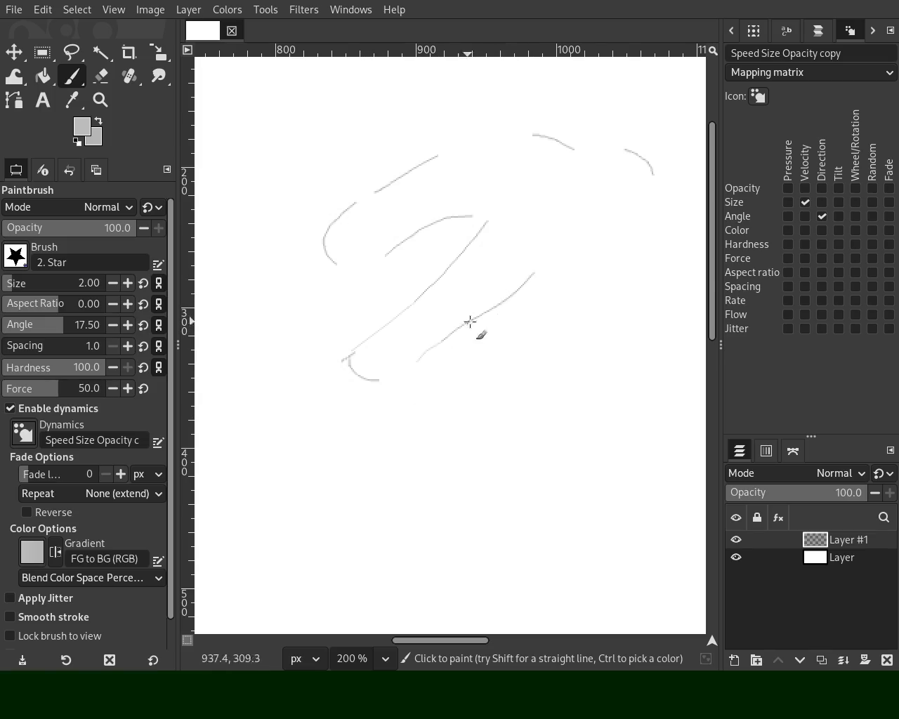
pyautogui.moveTo(539, 236); pyautogui.dragTo(507, 278)
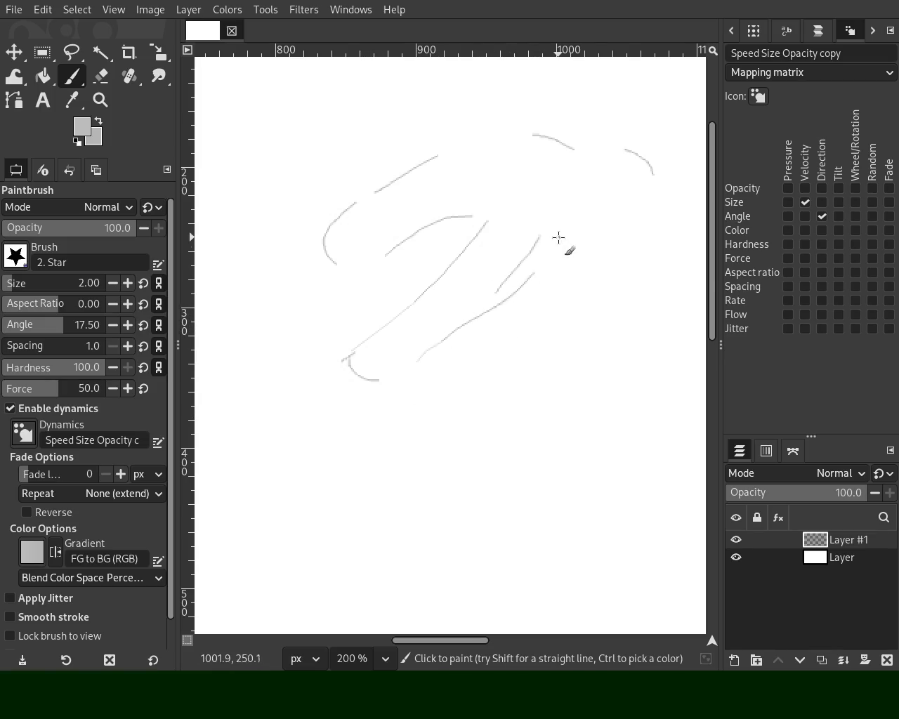
pyautogui.moveTo(554, 214); pyautogui.dragTo(572, 220)
pyautogui.moveTo(562, 263)
pyautogui.mouseDown()
pyautogui.moveTo(524, 317)
pyautogui.moveTo(413, 393)
pyautogui.moveTo(402, 419)
pyautogui.moveTo(437, 432)
pyautogui.mouseUp()
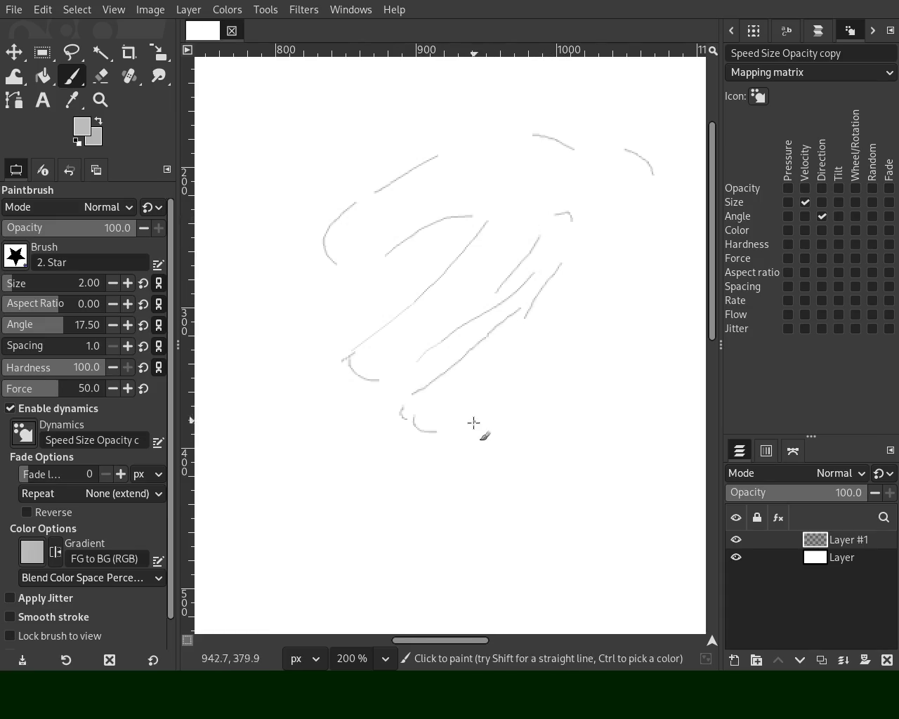
pyautogui.moveTo(394, 405)
pyautogui.mouseDown()
pyautogui.moveTo(504, 398)
pyautogui.moveTo(641, 252)
pyautogui.moveTo(673, 284)
pyautogui.mouseUp()
pyautogui.hotkey('ctrl', 'z')
pyautogui.moveTo(504, 465); pyautogui.dragTo(657, 304)
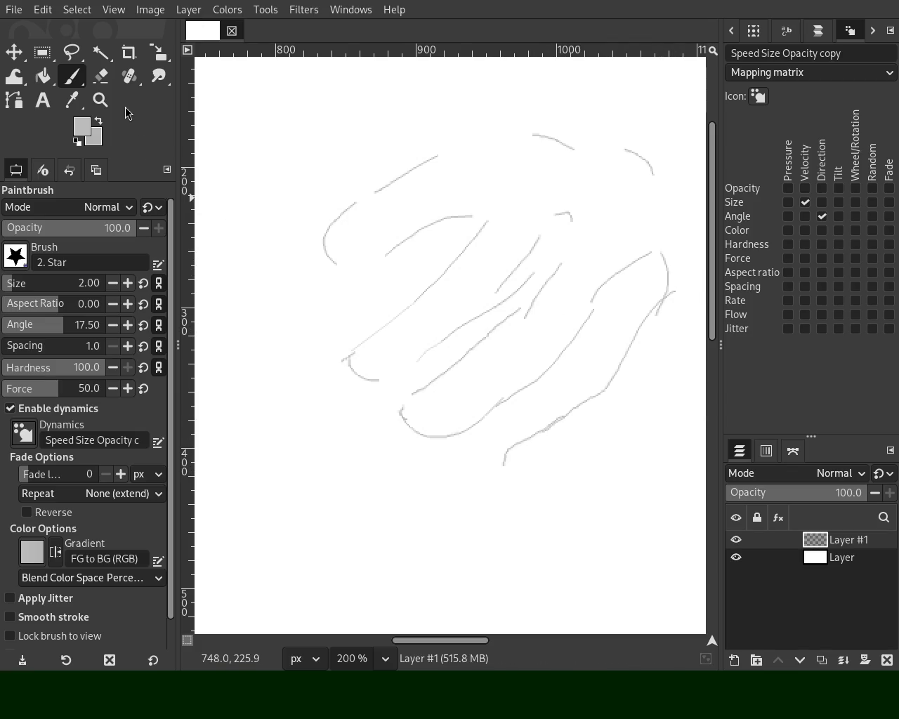
pyautogui.click(101, 100)
pyautogui.click(505, 308)
pyautogui.click(547, 290)
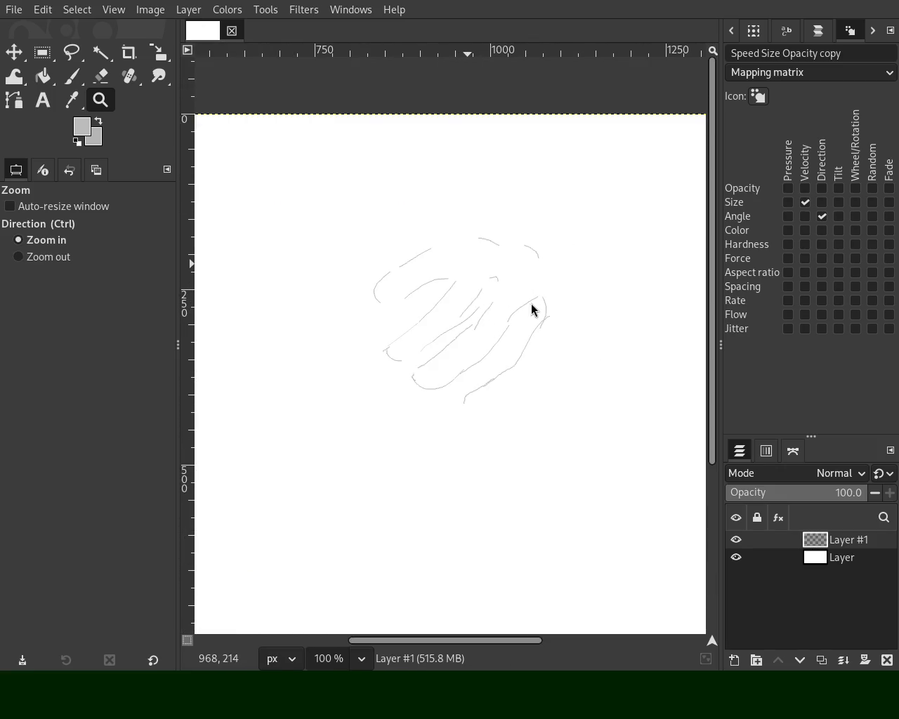
# Step: Try longer strokes below the hand, undo them, and keep a short curve beneath the fingers
pyautogui.press('p')
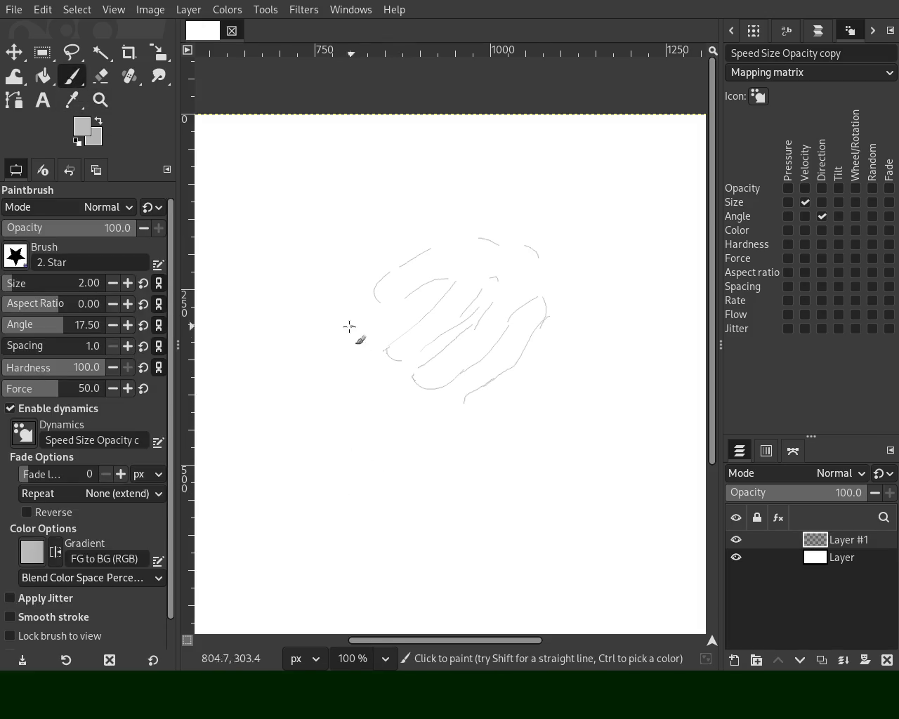
pyautogui.moveTo(342, 353)
pyautogui.mouseDown()
pyautogui.moveTo(381, 485)
pyautogui.moveTo(377, 508)
pyautogui.moveTo(305, 531)
pyautogui.mouseUp()
pyautogui.hotkey('ctrl', 'z')
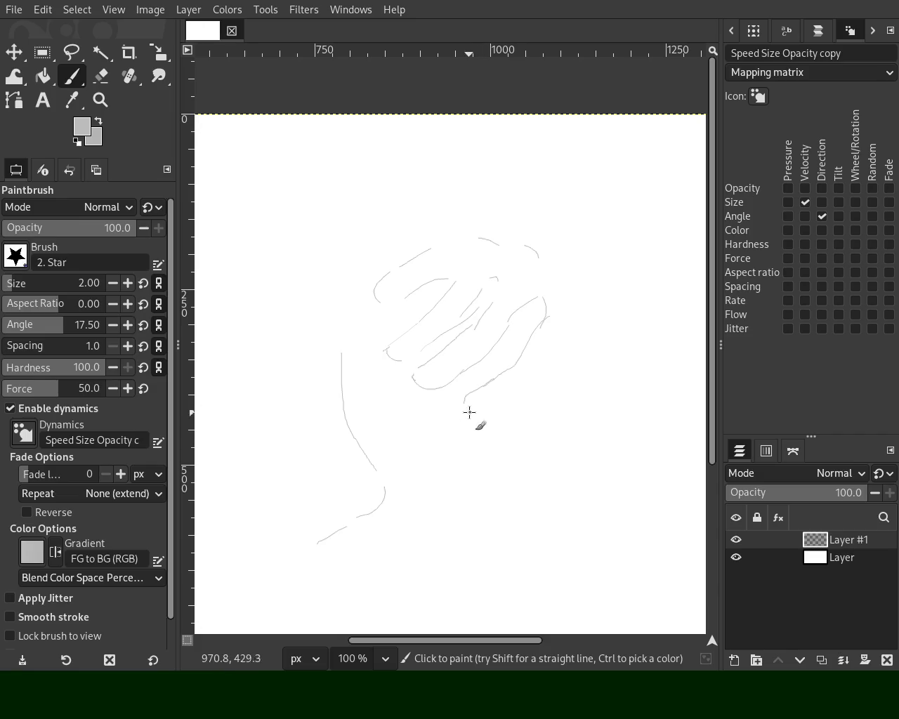
pyautogui.moveTo(552, 343); pyautogui.dragTo(531, 546)
pyautogui.hotkey('ctrl', 'z')
pyautogui.moveTo(526, 412); pyautogui.dragTo(500, 430)
# Step: Return the view to 100% and erase the finger strokes with a size-63 eraser
pyautogui.press('z')
pyautogui.keyDown('ctrl'); pyautogui.click(457, 360); pyautogui.keyUp('ctrl')
pyautogui.keyDown('ctrl'); pyautogui.click(455, 360); pyautogui.keyUp('ctrl')
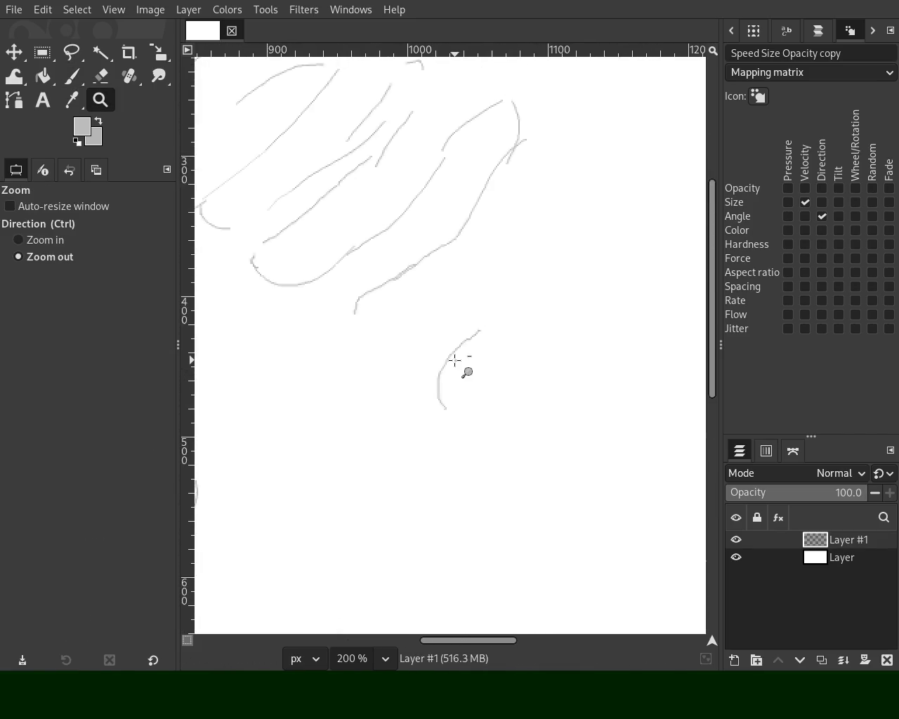
pyautogui.click(455, 360)
pyautogui.keyDown('ctrl'); pyautogui.click(423, 431); pyautogui.keyUp('ctrl')
pyautogui.keyDown('ctrl'); pyautogui.click(427, 367); pyautogui.keyUp('ctrl')
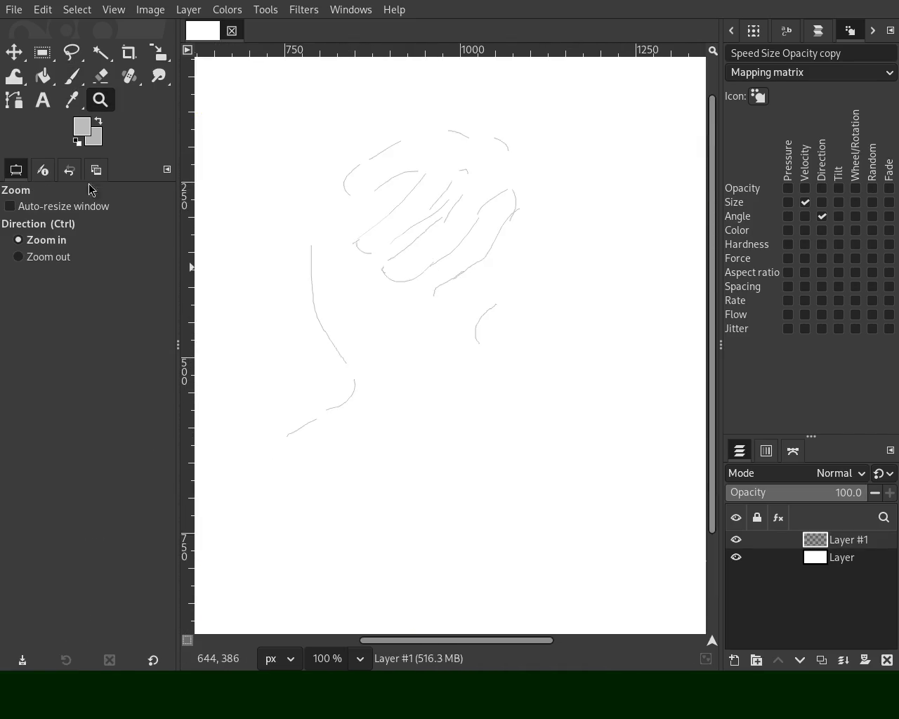
pyautogui.click(101, 75)
pyautogui.click(30, 284)
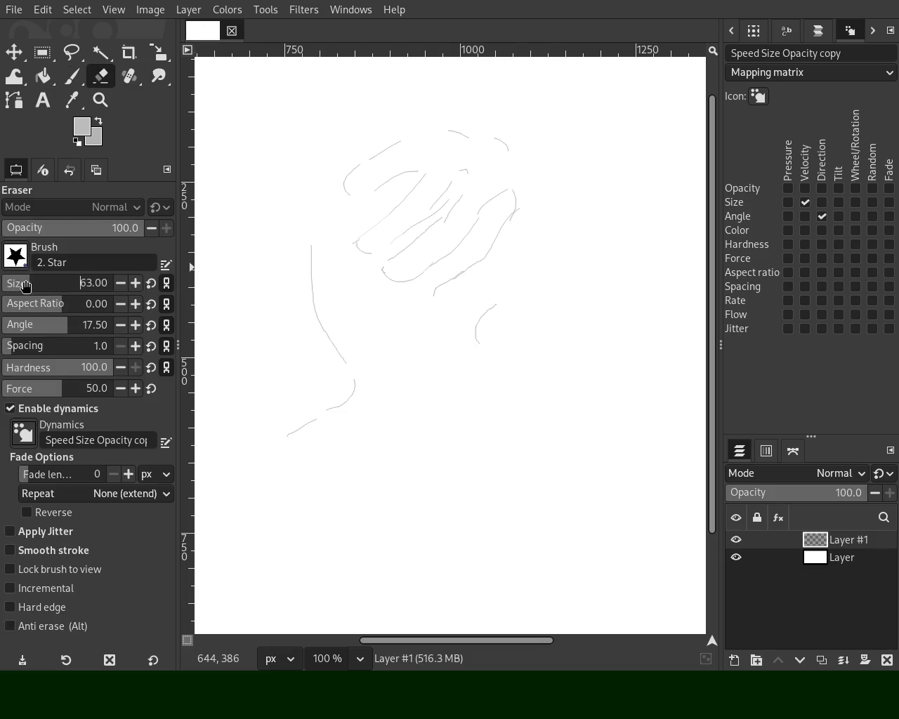
pyautogui.moveTo(395, 175)
pyautogui.mouseDown()
pyautogui.moveTo(381, 261)
pyautogui.moveTo(368, 241)
pyautogui.mouseUp()
pyautogui.moveTo(457, 150)
pyautogui.mouseDown()
pyautogui.moveTo(445, 137)
pyautogui.moveTo(446, 171)
pyautogui.moveTo(473, 169)
pyautogui.moveTo(496, 199)
pyautogui.moveTo(335, 234)
pyautogui.moveTo(475, 211)
pyautogui.moveTo(495, 223)
pyautogui.moveTo(457, 256)
pyautogui.moveTo(469, 279)
pyautogui.moveTo(476, 262)
pyautogui.moveTo(421, 252)
pyautogui.moveTo(474, 295)
pyautogui.moveTo(476, 337)
pyautogui.mouseUp()
# Step: Switch back to the Paintbrush with a small brush size of 2
pyautogui.click(73, 76)
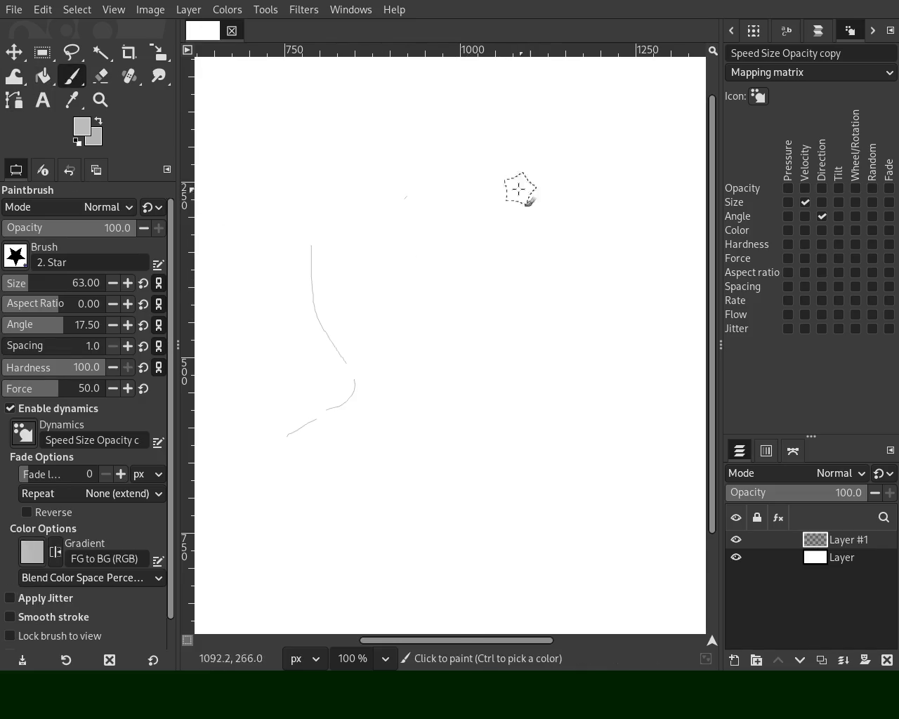
pyautogui.click(8, 283)
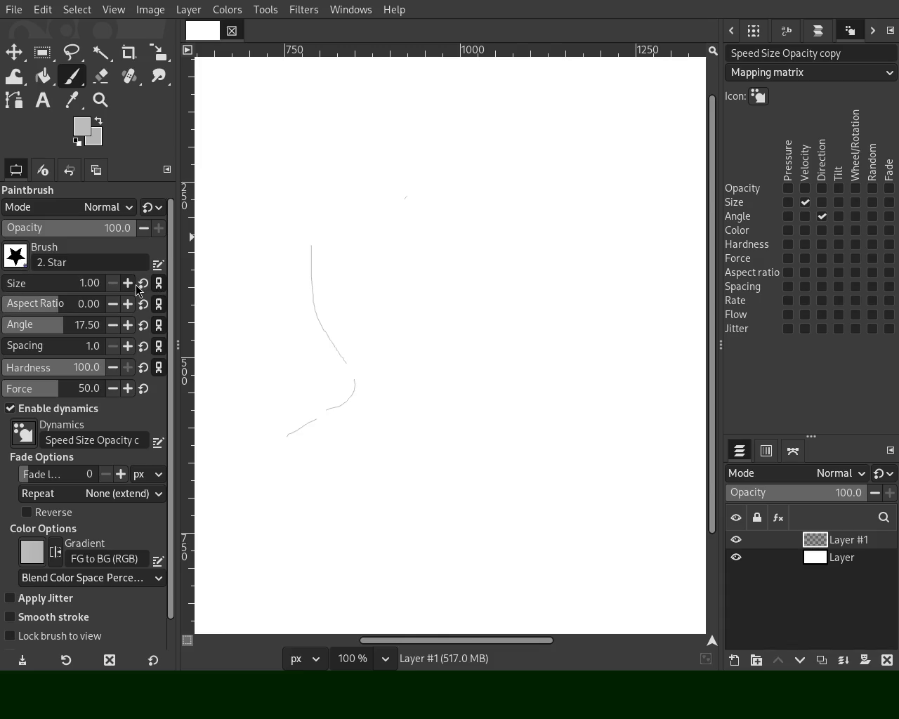
pyautogui.click(133, 284)
# Step: Draw a tall straight post with two vertical edges and a short top, extended to the bottom
pyautogui.moveTo(478, 161); pyautogui.dragTo(467, 495)
pyautogui.hotkey('ctrl', 'z')
pyautogui.click(464, 140)
pyautogui.keyDown('shift'); pyautogui.click(466, 444); pyautogui.keyUp('shift')
pyautogui.click(467, 133)
pyautogui.keyDown('shift'); pyautogui.click(432, 131); pyautogui.keyUp('shift')
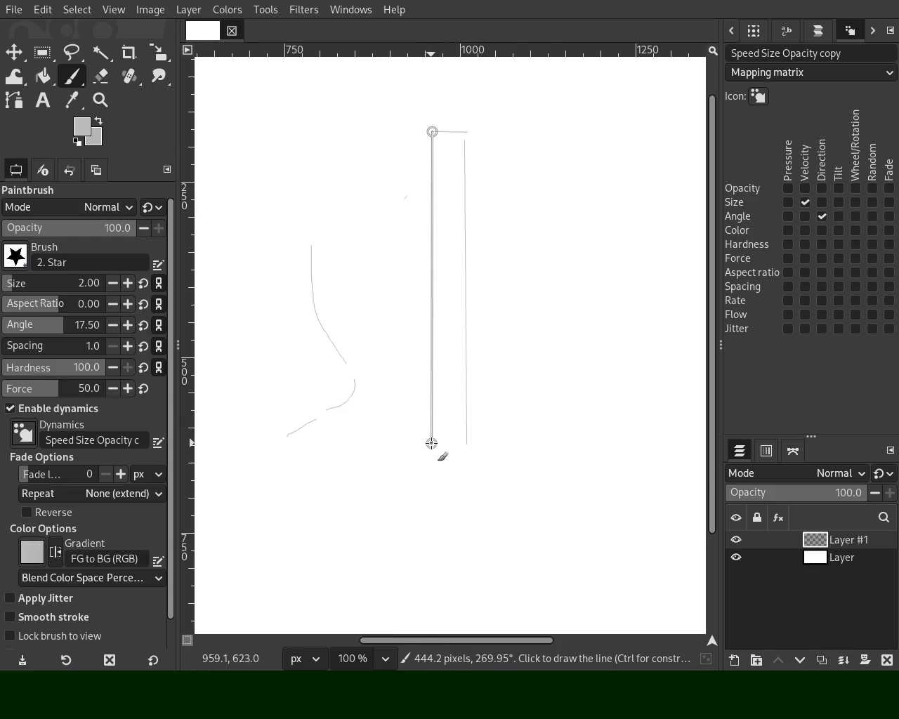
pyautogui.hotkey('ctrl', 'z')
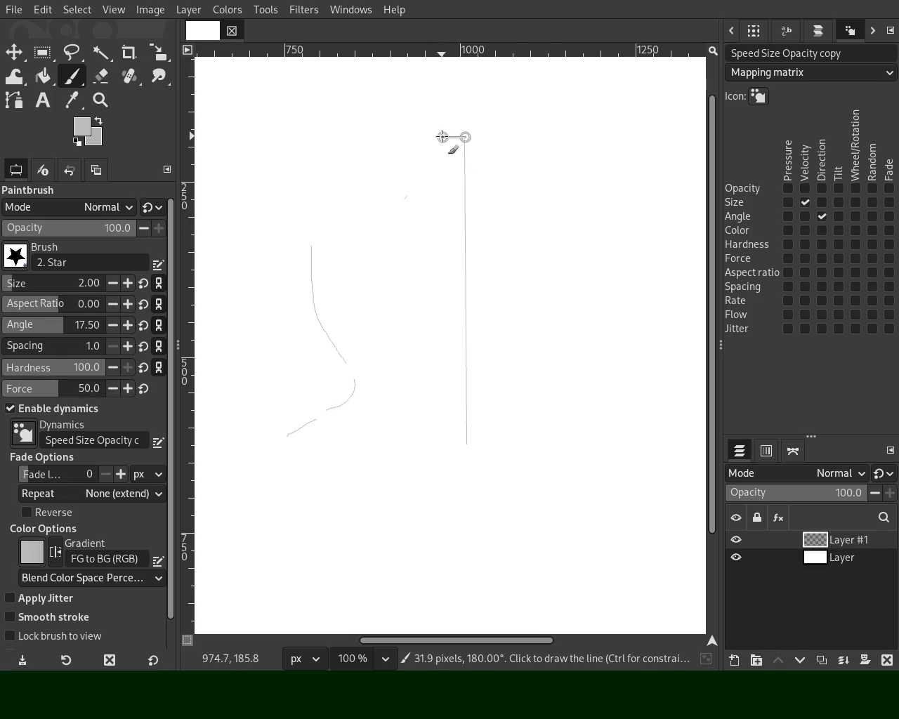
pyautogui.keyDown('shift'); pyautogui.click(447, 138); pyautogui.keyUp('shift')
pyautogui.keyDown('shift'); pyautogui.click(453, 445); pyautogui.keyUp('shift')
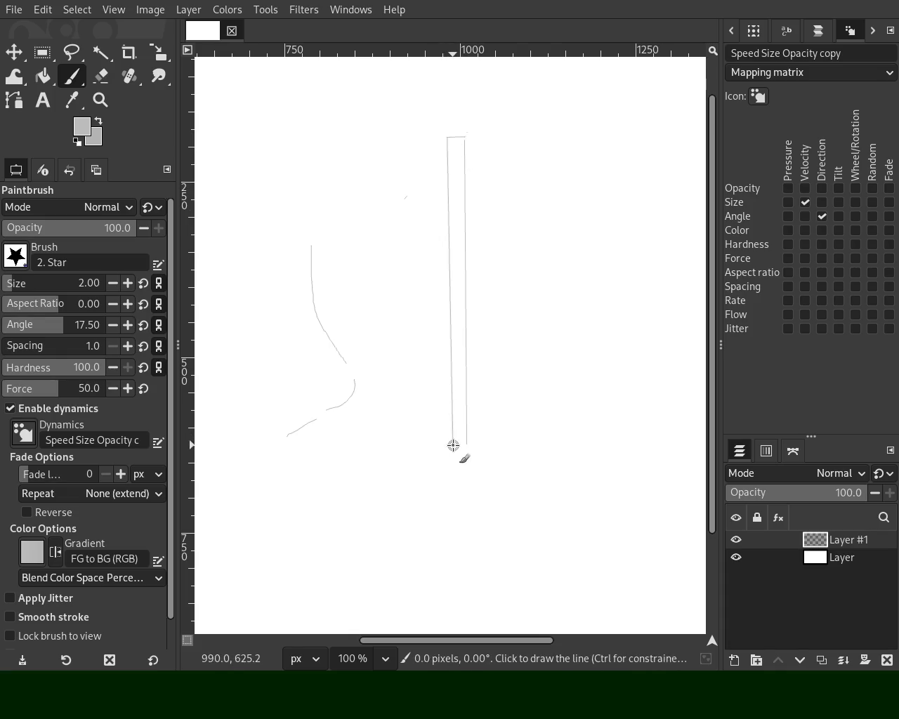
pyautogui.moveTo(464, 334)
pyautogui.mouseDown()
pyautogui.moveTo(513, 344)
pyautogui.moveTo(502, 347)
pyautogui.mouseUp()
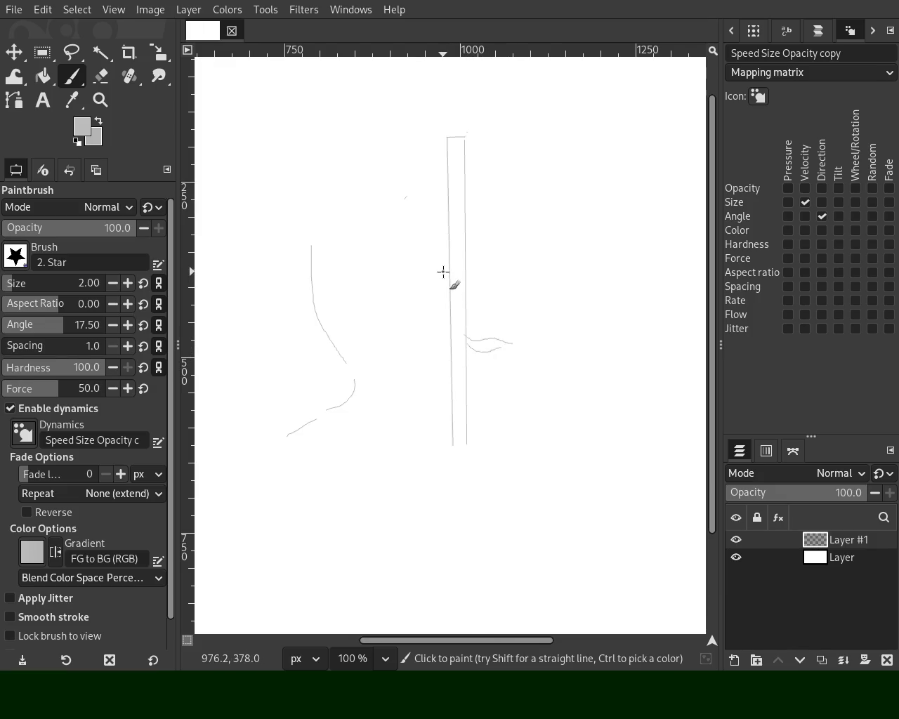
pyautogui.hotkey('ctrl', 'z')
pyautogui.hotkey('ctrl', 'z')
pyautogui.click(467, 431)
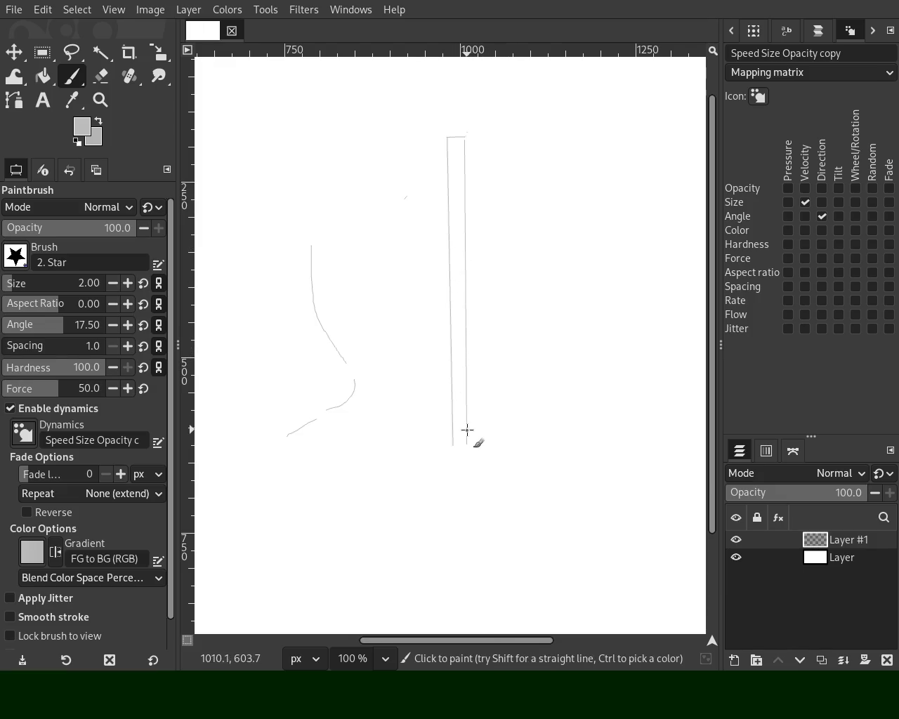
pyautogui.keyDown('shift'); pyautogui.click(464, 623); pyautogui.keyUp('shift')
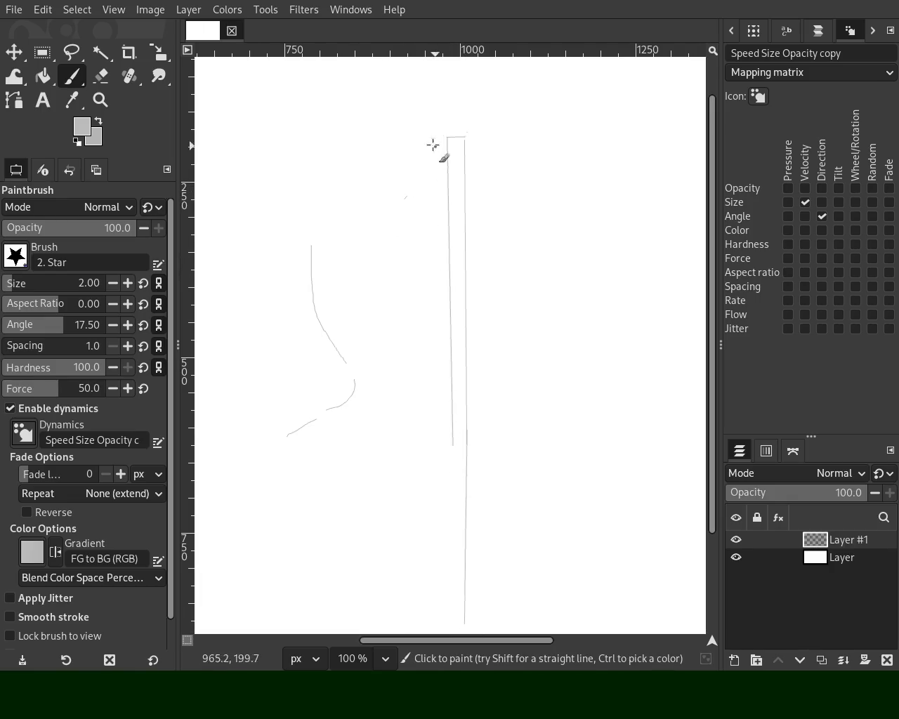
# Step: Add a thin left vertical line and a straight horizontal beam from it to the post
pyautogui.click(226, 119)
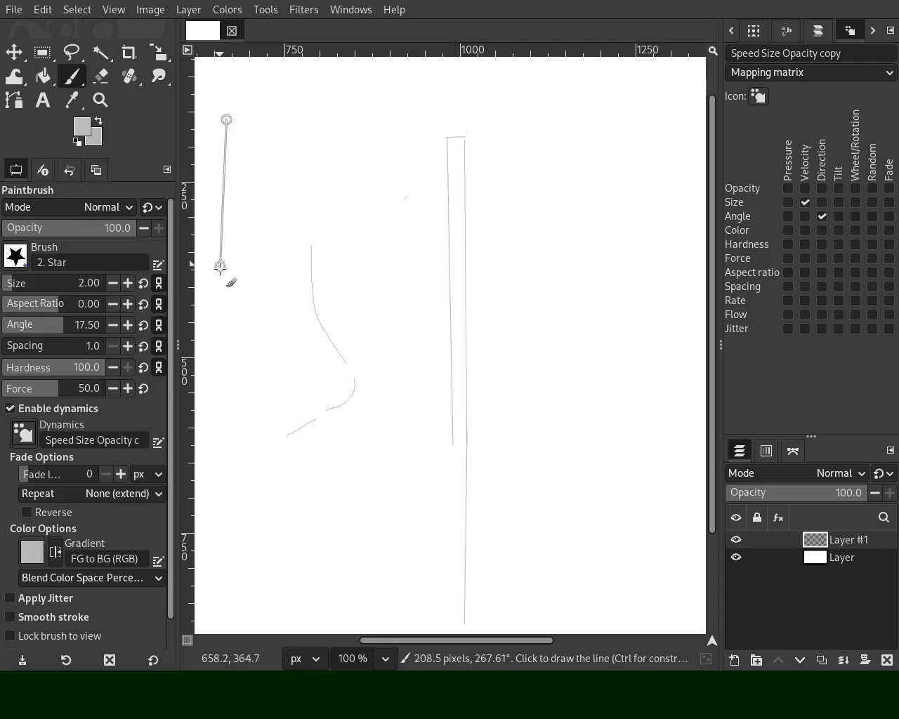
pyautogui.keyDown('shift'); pyautogui.click(221, 288); pyautogui.keyUp('shift')
pyautogui.click(232, 159)
pyautogui.keyDown('shift'); pyautogui.click(443, 148); pyautogui.keyUp('shift')
pyautogui.hotkey('ctrl', 'z')
pyautogui.click(442, 156)
pyautogui.keyDown('shift'); pyautogui.click(217, 151); pyautogui.keyUp('shift')
# Step: Freehand a hand curling around the post and a shoe shape at its base
pyautogui.moveTo(498, 196); pyautogui.dragTo(502, 214)
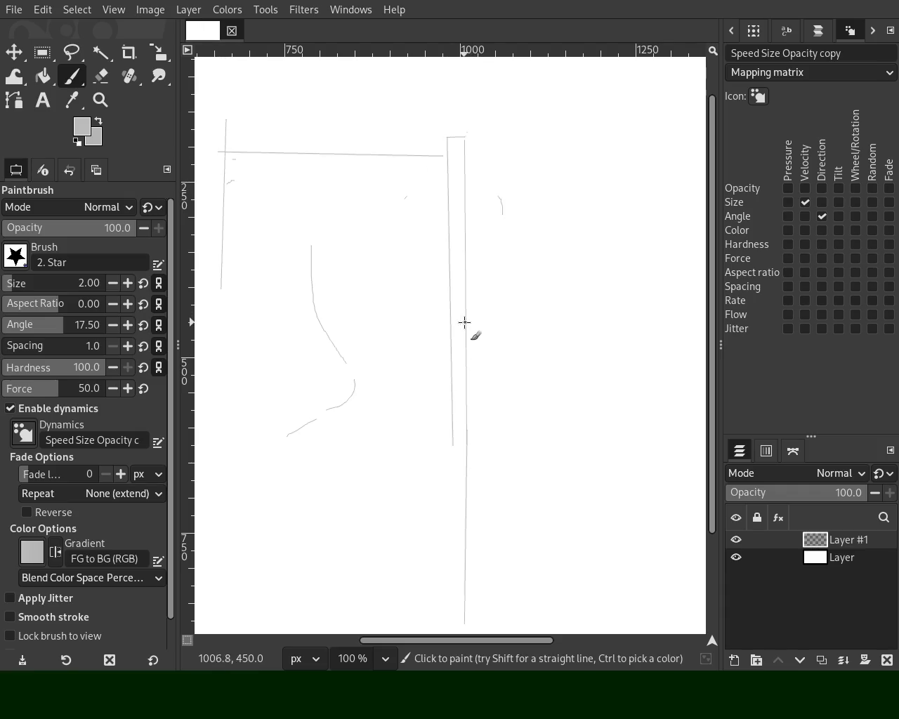
pyautogui.moveTo(466, 338)
pyautogui.mouseDown()
pyautogui.moveTo(445, 347)
pyautogui.moveTo(464, 354)
pyautogui.moveTo(480, 383)
pyautogui.moveTo(482, 425)
pyautogui.moveTo(496, 361)
pyautogui.moveTo(524, 421)
pyautogui.moveTo(474, 515)
pyautogui.mouseUp()
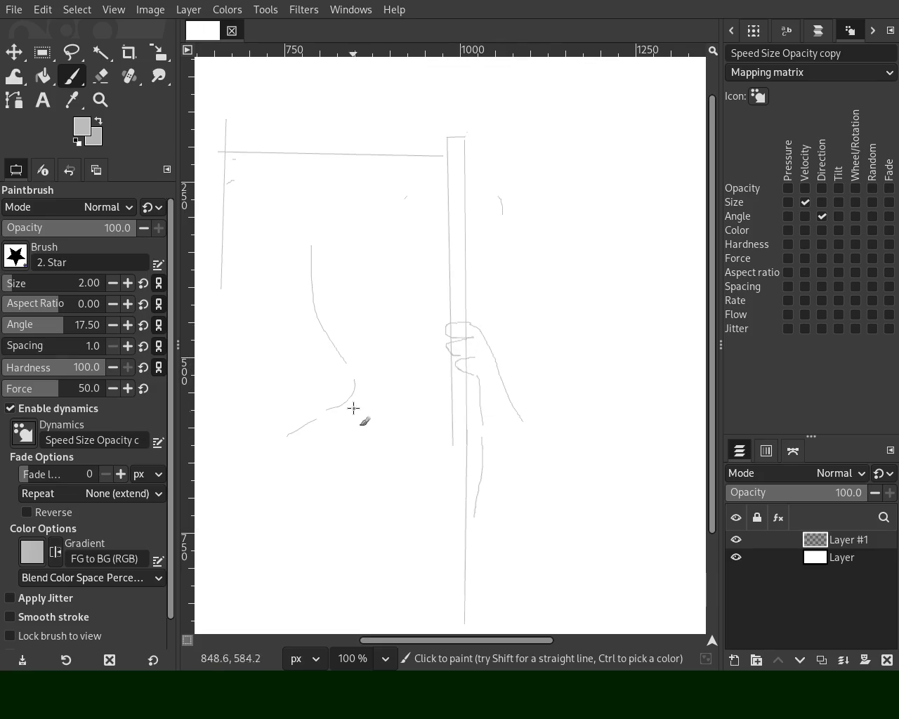
pyautogui.hotkey('ctrl', 'z')
pyautogui.hotkey('ctrl', 'z')
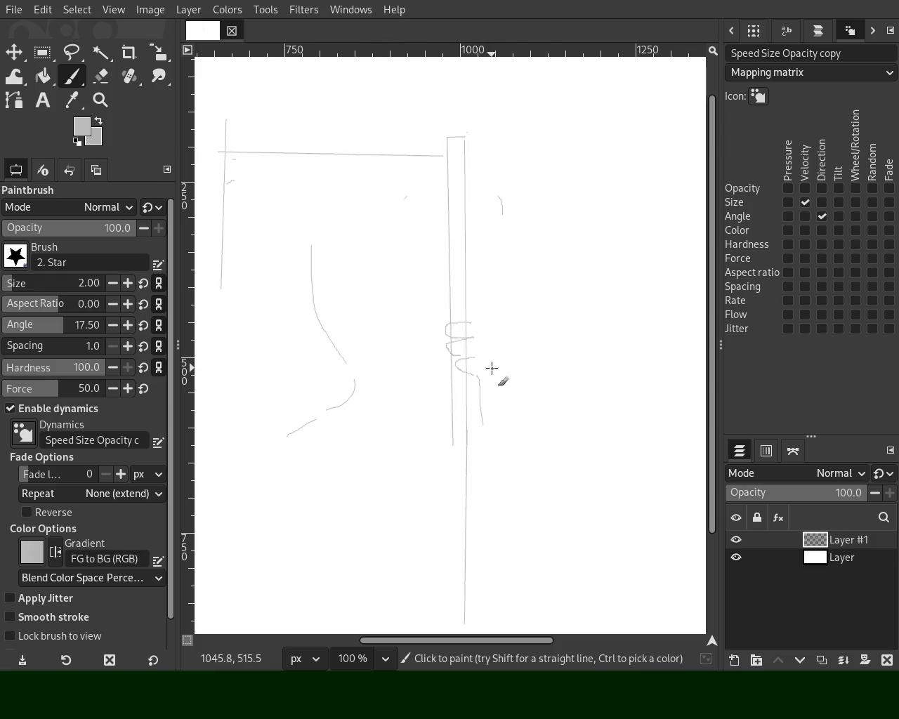
pyautogui.moveTo(429, 367)
pyautogui.mouseDown()
pyautogui.moveTo(435, 390)
pyautogui.moveTo(469, 407)
pyautogui.mouseUp()
pyautogui.moveTo(466, 453)
pyautogui.mouseDown()
pyautogui.moveTo(542, 471)
pyautogui.moveTo(556, 506)
pyautogui.mouseUp()
pyautogui.moveTo(469, 488); pyautogui.dragTo(555, 504)
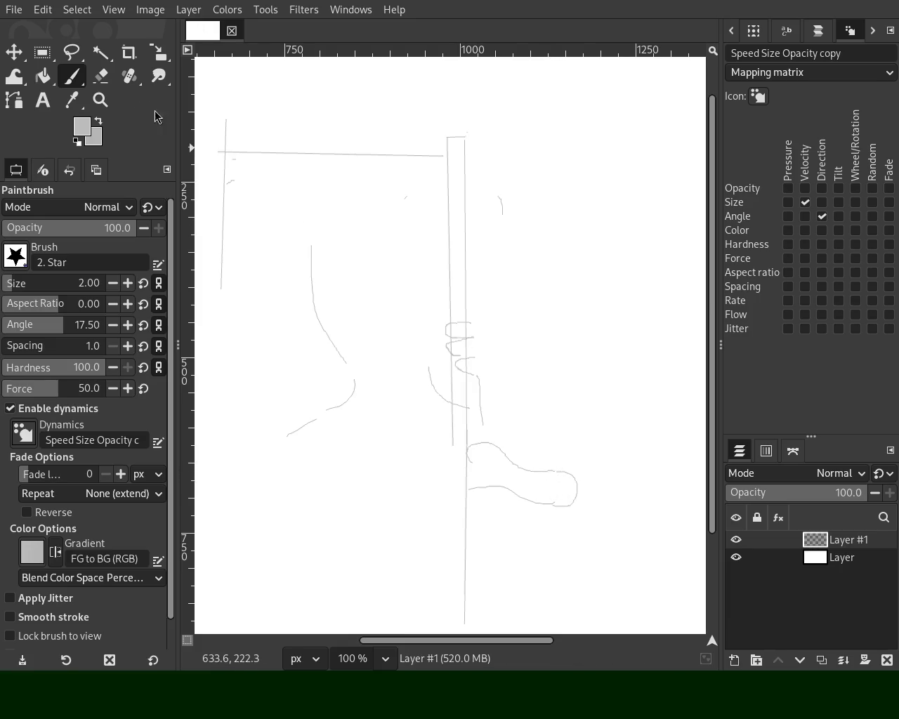
pyautogui.click(103, 100)
pyautogui.click(564, 327)
# Step: At 100% zoom, paint a straight diagonal and vertical line plus a curve below them
pyautogui.click(474, 331)
pyautogui.keyDown('ctrl'); pyautogui.doubleClick(474, 331); pyautogui.keyUp('ctrl')
pyautogui.click(436, 328)
pyautogui.keyDown('ctrl'); pyautogui.click(339, 337); pyautogui.keyUp('ctrl')
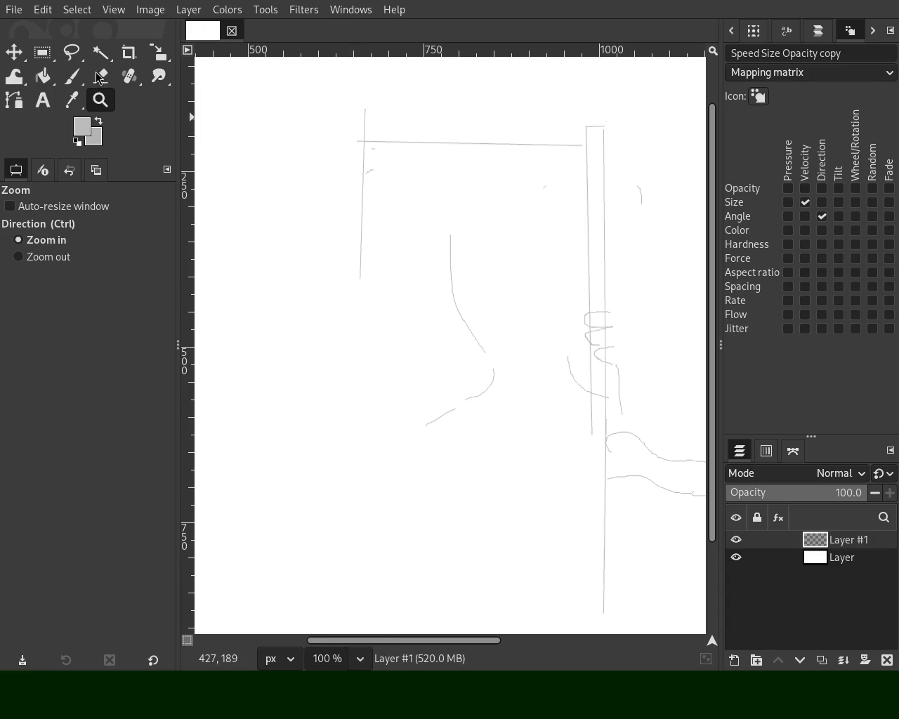
pyautogui.click(71, 76)
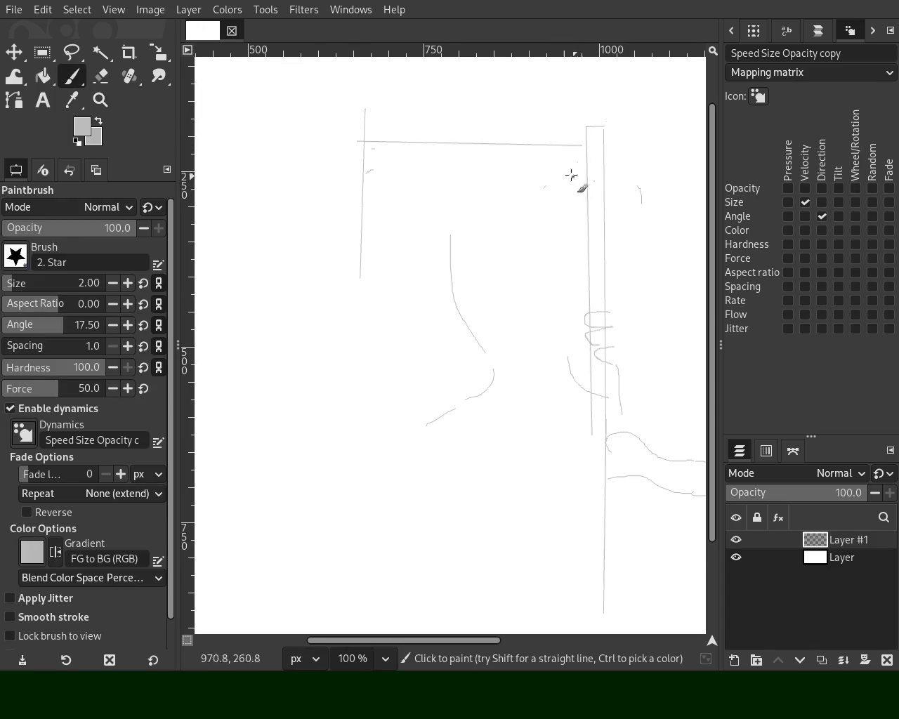
pyautogui.keyDown('shift'); pyautogui.click(365, 117); pyautogui.keyUp('shift')
pyautogui.keyDown('shift'); pyautogui.click(357, 261); pyautogui.keyUp('shift')
pyautogui.moveTo(413, 138); pyautogui.dragTo(384, 273)
# Step: Sketch a face with a brim line, eye outline and strokes, then shoulder and body curves
pyautogui.moveTo(527, 223); pyautogui.dragTo(507, 332)
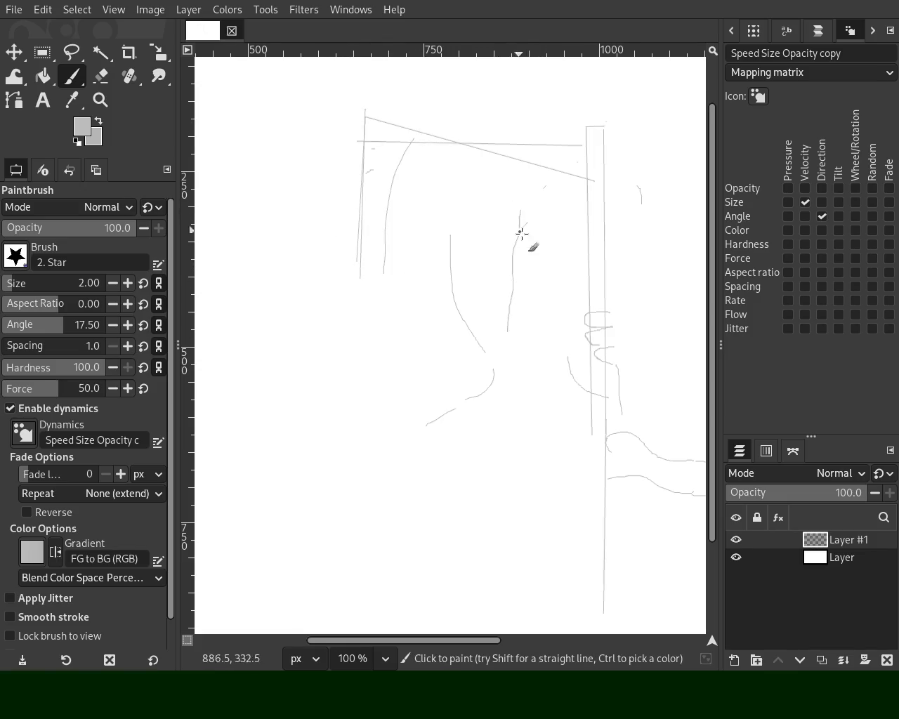
pyautogui.moveTo(487, 215); pyautogui.dragTo(580, 253)
pyautogui.moveTo(530, 277)
pyautogui.mouseDown()
pyautogui.moveTo(595, 287)
pyautogui.moveTo(477, 271)
pyautogui.moveTo(482, 257)
pyautogui.mouseUp()
pyautogui.hotkey('ctrl', 'z')
pyautogui.moveTo(568, 271)
pyautogui.mouseDown()
pyautogui.moveTo(468, 256)
pyautogui.moveTo(517, 255)
pyautogui.moveTo(583, 292)
pyautogui.mouseUp()
pyautogui.moveTo(522, 303)
pyautogui.mouseDown()
pyautogui.moveTo(470, 302)
pyautogui.moveTo(477, 259)
pyautogui.moveTo(334, 240)
pyautogui.mouseUp()
pyautogui.moveTo(551, 271)
pyautogui.mouseDown()
pyautogui.moveTo(460, 230)
pyautogui.moveTo(377, 249)
pyautogui.mouseUp()
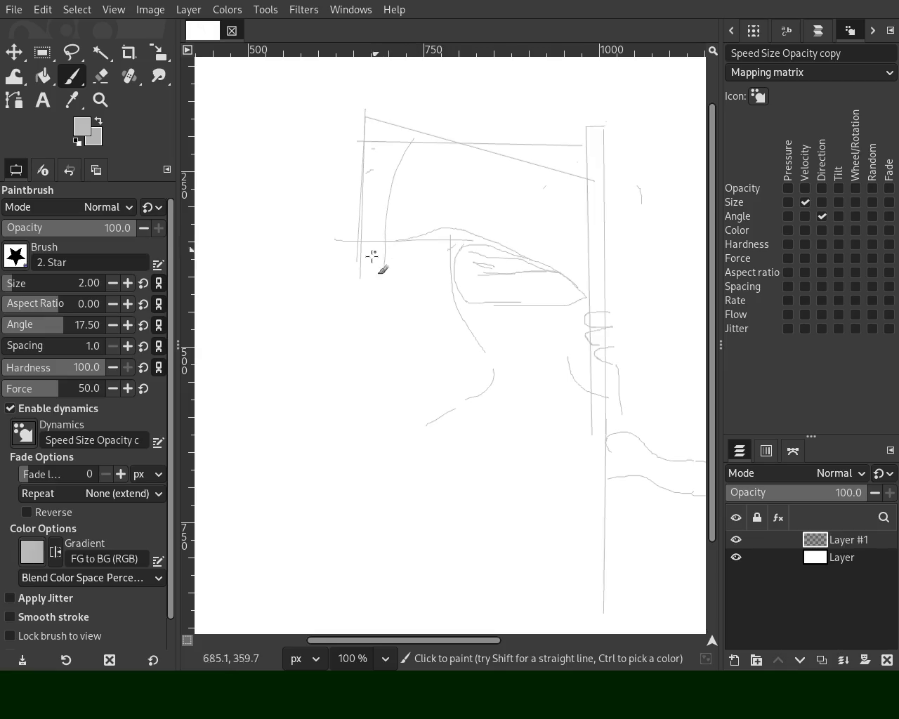
pyautogui.moveTo(364, 295)
pyautogui.mouseDown()
pyautogui.moveTo(453, 309)
pyautogui.moveTo(523, 295)
pyautogui.moveTo(503, 331)
pyautogui.mouseUp()
pyautogui.moveTo(467, 399); pyautogui.dragTo(432, 500)
pyautogui.moveTo(439, 457); pyautogui.dragTo(443, 584)
pyautogui.hotkey('ctrl', 'z')
pyautogui.moveTo(436, 436); pyautogui.dragTo(421, 534)
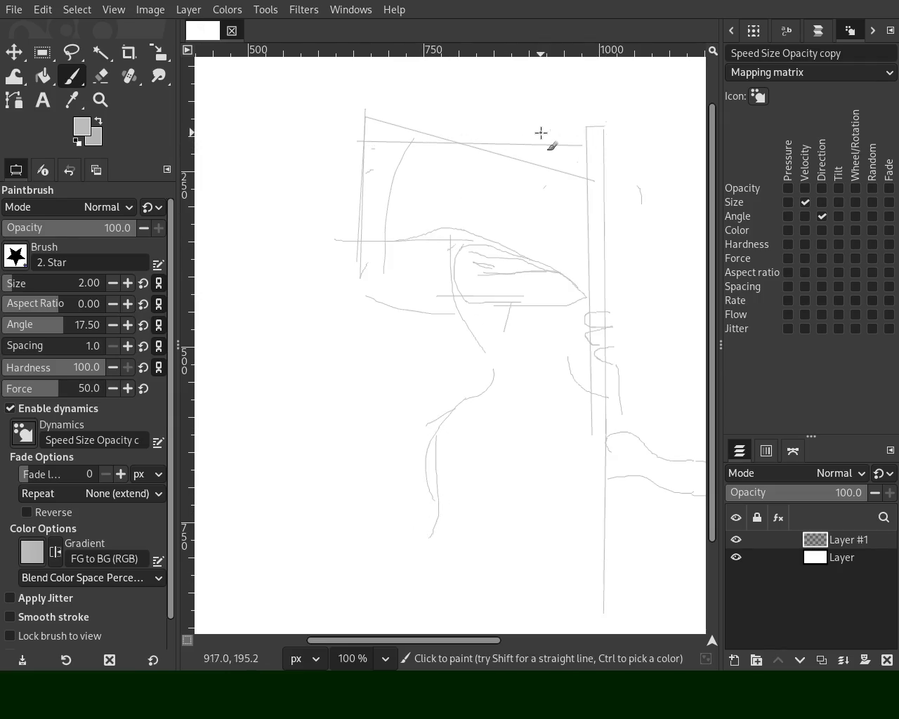
# Step: Add straight lines across the top and curves through the upper middle, then pick white from the canvas
pyautogui.click(366, 108)
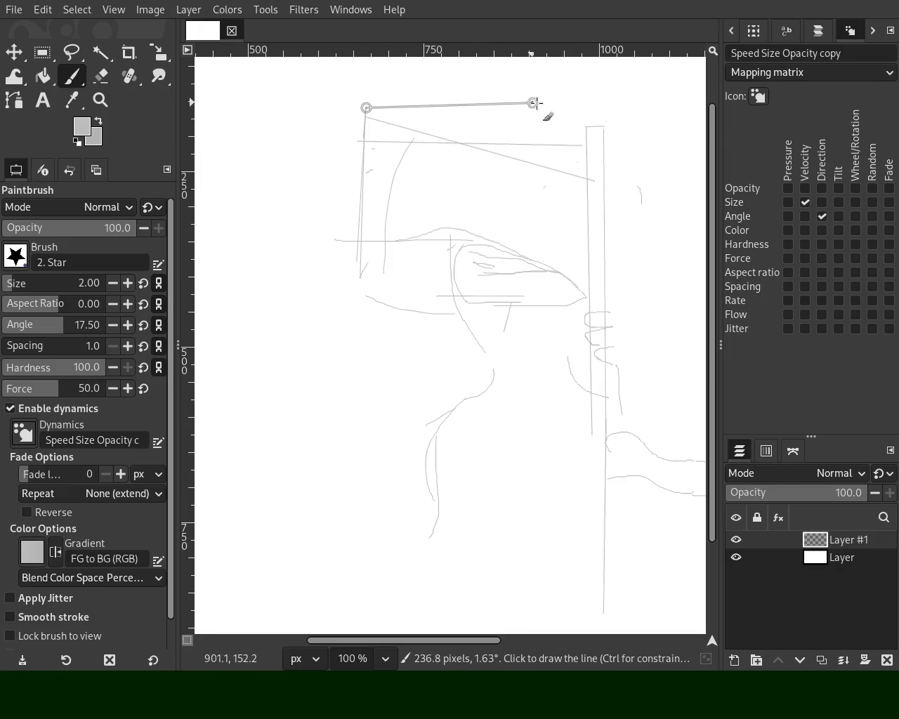
pyautogui.keyDown('shift'); pyautogui.click(579, 119); pyautogui.keyUp('shift')
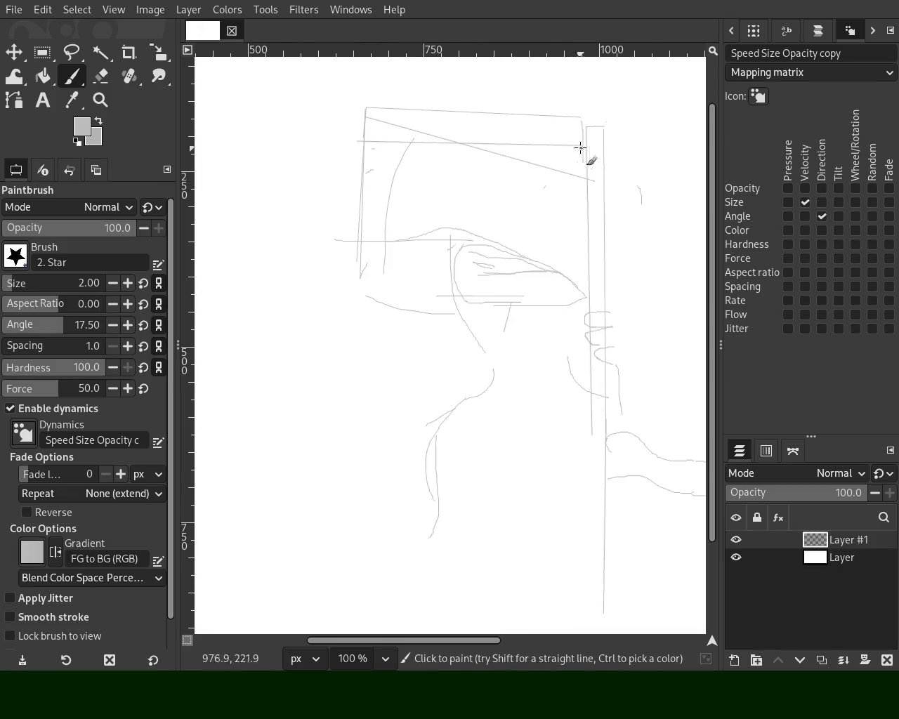
pyautogui.click(363, 112)
pyautogui.keyDown('shift'); pyautogui.click(249, 177); pyautogui.keyUp('shift')
pyautogui.moveTo(385, 134); pyautogui.dragTo(326, 162)
pyautogui.moveTo(393, 157); pyautogui.dragTo(540, 163)
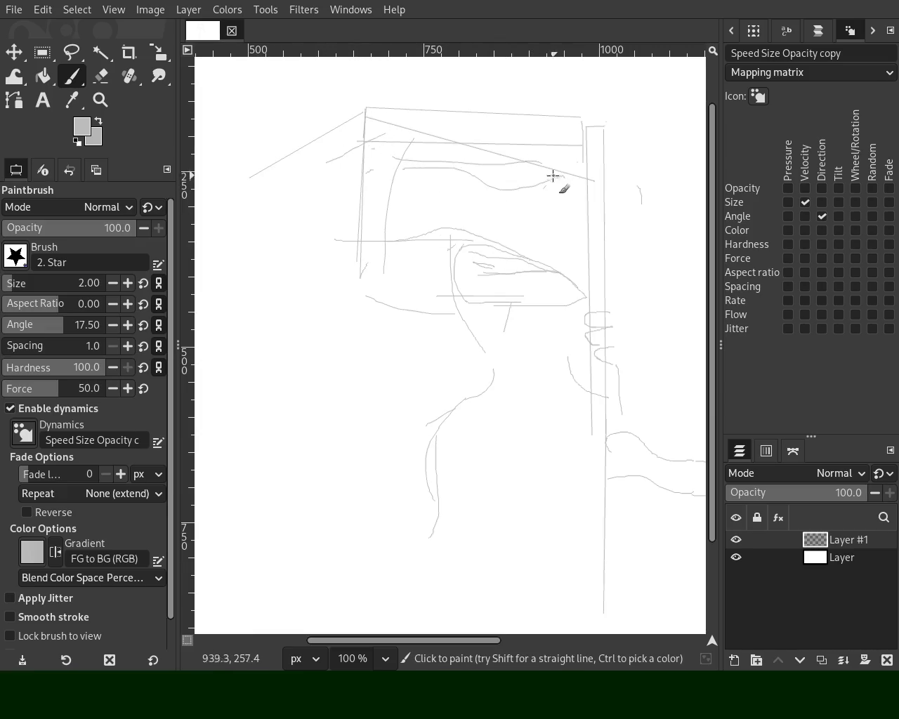
pyautogui.moveTo(406, 160); pyautogui.dragTo(540, 188)
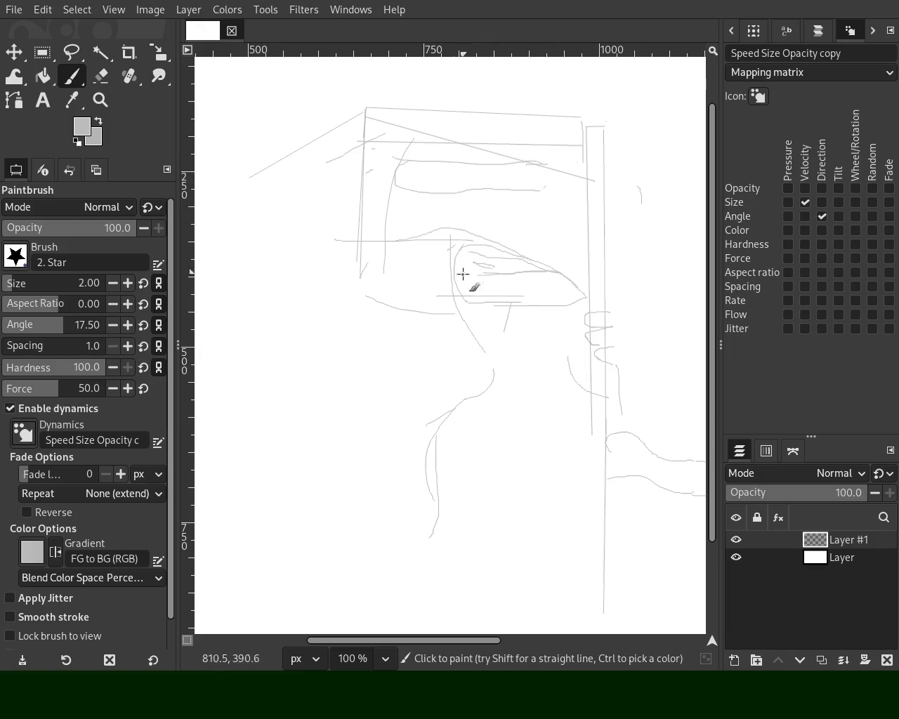
pyautogui.moveTo(450, 247)
pyautogui.mouseDown()
pyautogui.moveTo(439, 127)
pyautogui.moveTo(400, 182)
pyautogui.moveTo(324, 151)
pyautogui.mouseUp()
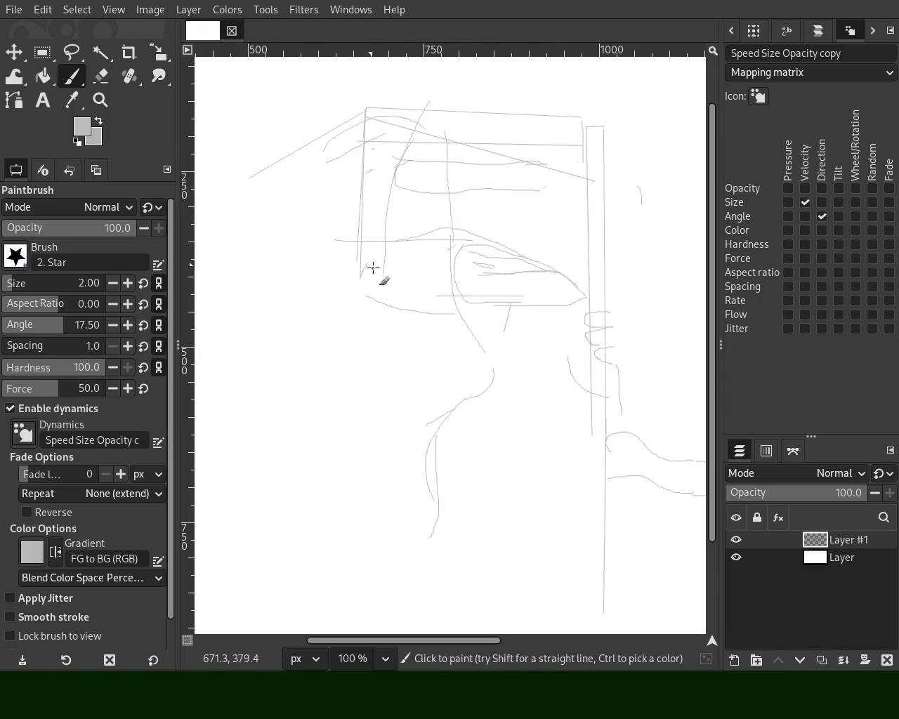
pyautogui.moveTo(438, 232); pyautogui.dragTo(366, 277)
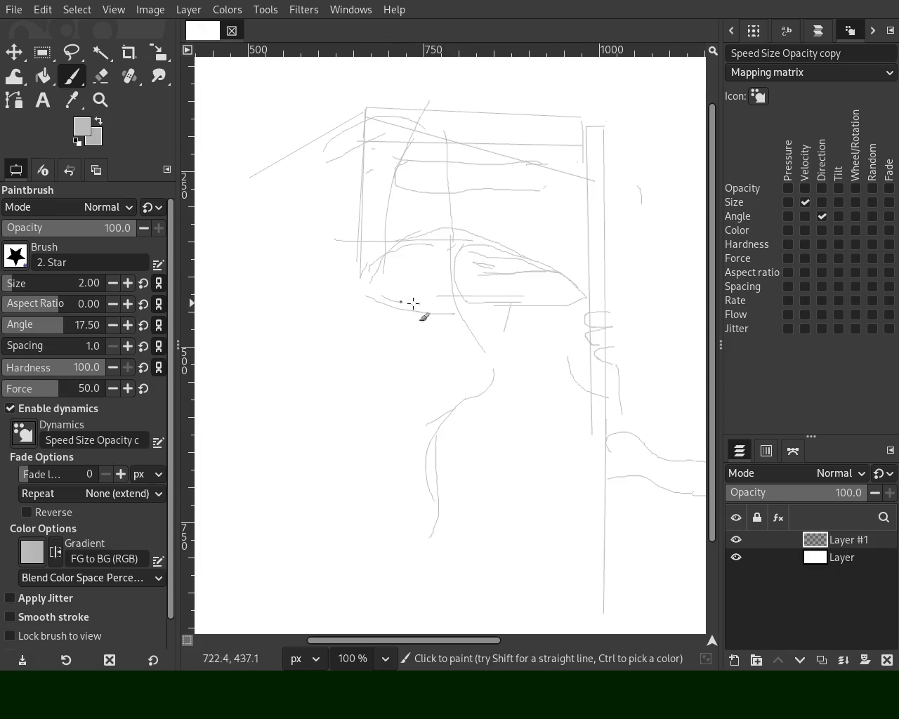
pyautogui.keyDown('ctrl'); pyautogui.click(525, 299); pyautogui.keyUp('ctrl')
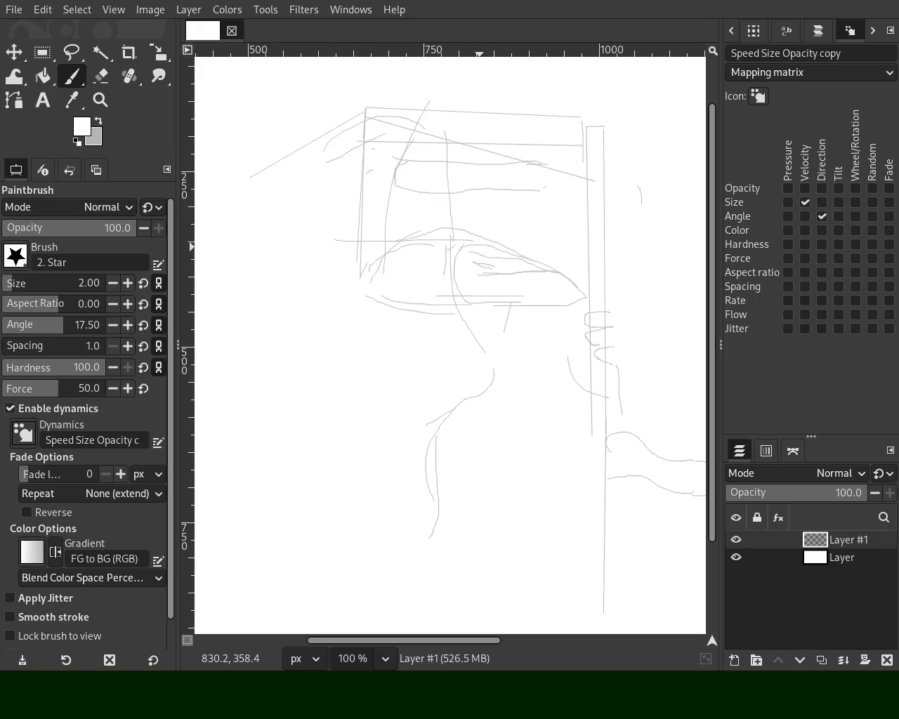
# Step: Create a new grey image, zoom it to 100% and set black as the paint colour
pyautogui.hotkey('ctrl', 'n')
pyautogui.press('Return')
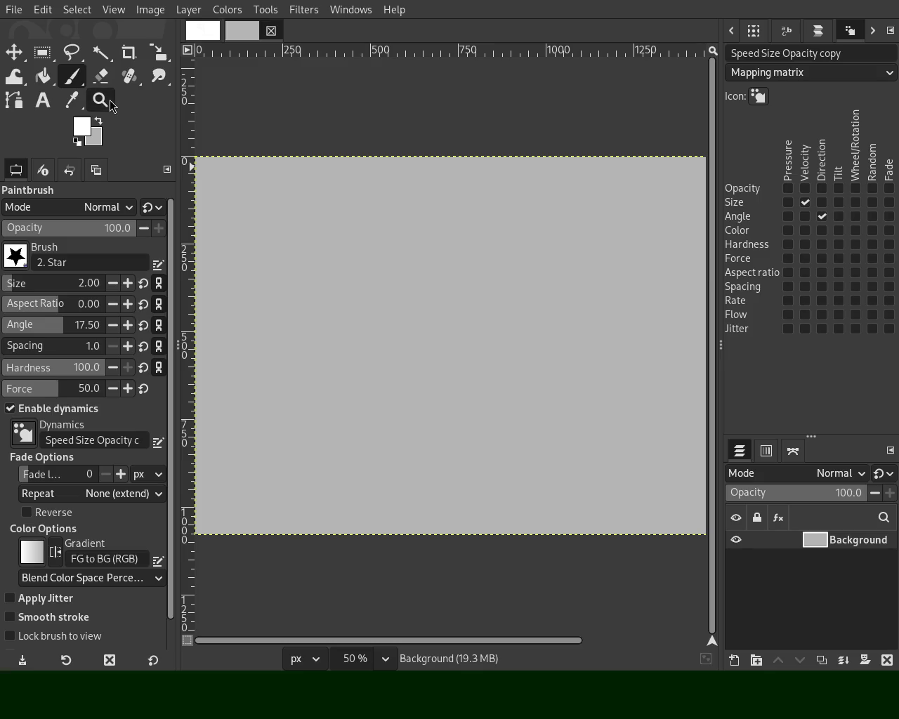
pyautogui.click(109, 100)
pyautogui.click(417, 279)
pyautogui.click(418, 279)
pyautogui.click(71, 81)
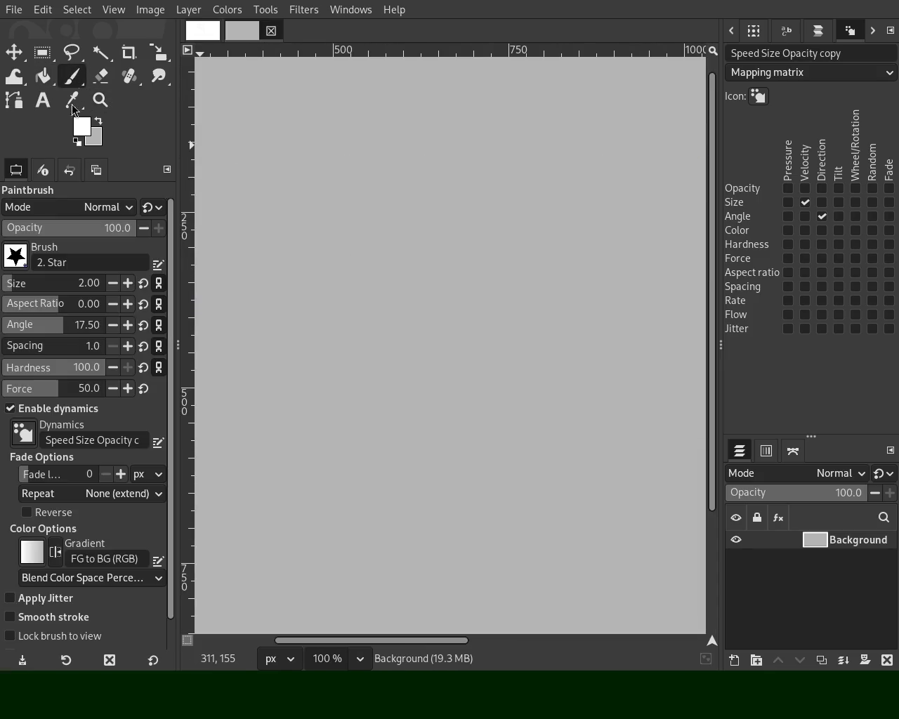
pyautogui.press('d')
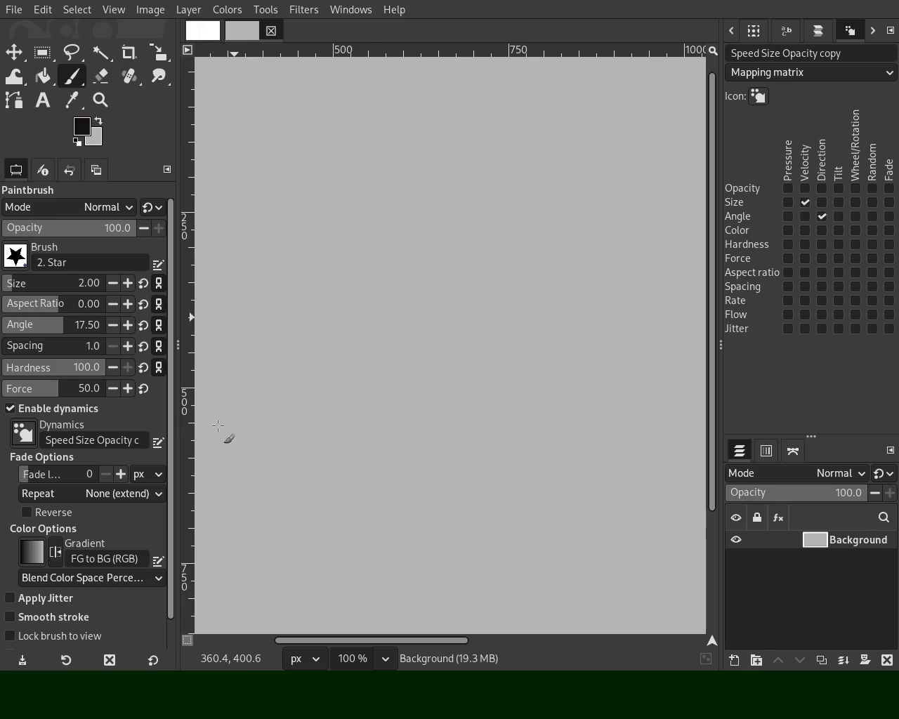
# Step: Sketch the ball's round outline with inner curves, undoing the false-start strokes
pyautogui.moveTo(489, 145); pyautogui.dragTo(246, 303)
pyautogui.hotkey('ctrl', 'z')
pyautogui.moveTo(489, 145)
pyautogui.mouseDown()
pyautogui.moveTo(391, 170)
pyautogui.moveTo(281, 251)
pyautogui.mouseUp()
pyautogui.hotkey('ctrl', 'z')
pyautogui.moveTo(363, 170)
pyautogui.mouseDown()
pyautogui.moveTo(345, 198)
pyautogui.moveTo(364, 253)
pyautogui.moveTo(441, 251)
pyautogui.moveTo(450, 165)
pyautogui.moveTo(361, 147)
pyautogui.moveTo(346, 211)
pyautogui.moveTo(376, 269)
pyautogui.moveTo(424, 272)
pyautogui.mouseUp()
pyautogui.moveTo(388, 198)
pyautogui.mouseDown()
pyautogui.moveTo(392, 189)
pyautogui.moveTo(422, 212)
pyautogui.moveTo(331, 224)
pyautogui.moveTo(403, 251)
pyautogui.mouseUp()
pyautogui.moveTo(377, 129)
pyautogui.mouseDown()
pyautogui.moveTo(377, 166)
pyautogui.moveTo(451, 165)
pyautogui.mouseUp()
# Step: Rough in the leg's long back line, undoing the misplaced strokes
pyautogui.hotkey('ctrl', 'z')
pyautogui.moveTo(482, 402)
pyautogui.mouseDown()
pyautogui.moveTo(426, 491)
pyautogui.moveTo(376, 487)
pyautogui.moveTo(468, 538)
pyautogui.moveTo(602, 115)
pyautogui.moveTo(485, 415)
pyautogui.moveTo(473, 471)
pyautogui.moveTo(552, 53)
pyautogui.mouseUp()
pyautogui.hotkey('ctrl', 'z')
pyautogui.hotkey('ctrl', 'z')
pyautogui.hotkey('ctrl', 'z')
pyautogui.hotkey('ctrl', 'z')
pyautogui.moveTo(530, 123); pyautogui.dragTo(485, 401)
pyautogui.hotkey('ctrl', 'z')
pyautogui.moveTo(645, 152); pyautogui.dragTo(617, 310)
pyautogui.hotkey('ctrl', 'z')
pyautogui.moveTo(639, 88)
pyautogui.mouseDown()
pyautogui.moveTo(659, 151)
pyautogui.moveTo(581, 439)
pyautogui.mouseUp()
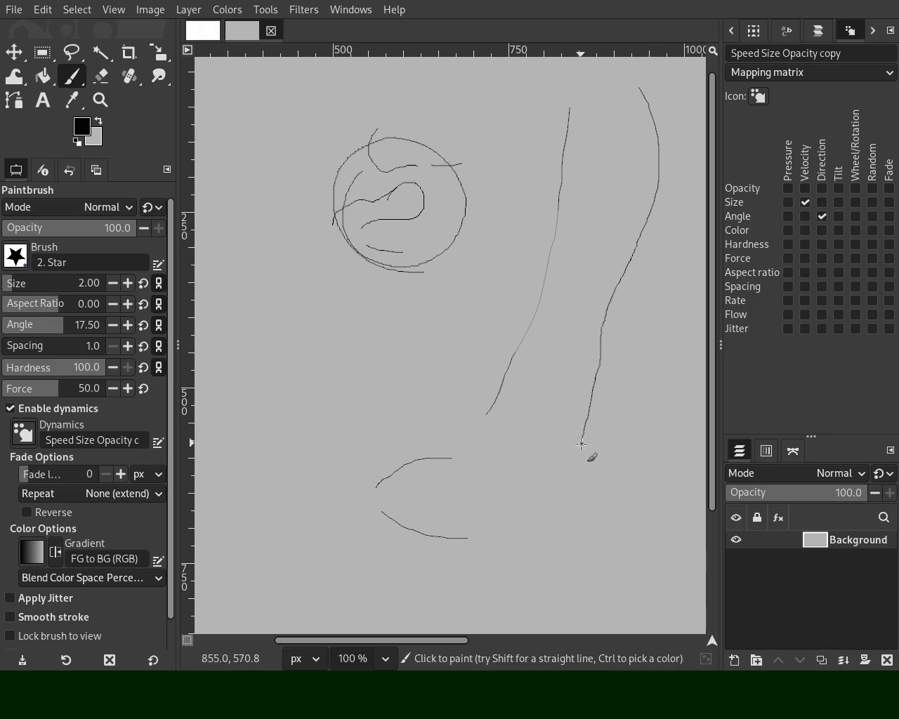
# Step: Extend the leg to the ankle and sketch the rounded foot with its heel curve
pyautogui.moveTo(506, 392)
pyautogui.mouseDown()
pyautogui.moveTo(502, 437)
pyautogui.moveTo(567, 427)
pyautogui.mouseUp()
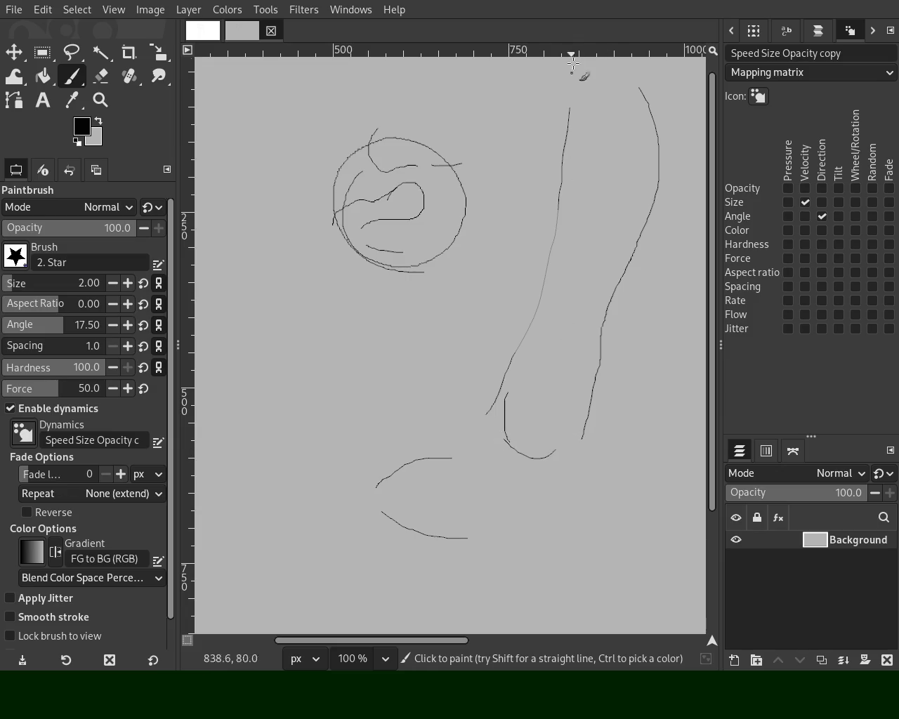
pyautogui.moveTo(569, 105); pyautogui.dragTo(537, 331)
pyautogui.moveTo(500, 449)
pyautogui.mouseDown()
pyautogui.moveTo(328, 490)
pyautogui.moveTo(430, 547)
pyautogui.moveTo(516, 513)
pyautogui.mouseUp()
pyautogui.moveTo(567, 453)
pyautogui.mouseDown()
pyautogui.moveTo(566, 515)
pyautogui.moveTo(491, 545)
pyautogui.mouseUp()
pyautogui.moveTo(410, 536); pyautogui.dragTo(363, 525)
pyautogui.moveTo(454, 440); pyautogui.dragTo(435, 457)
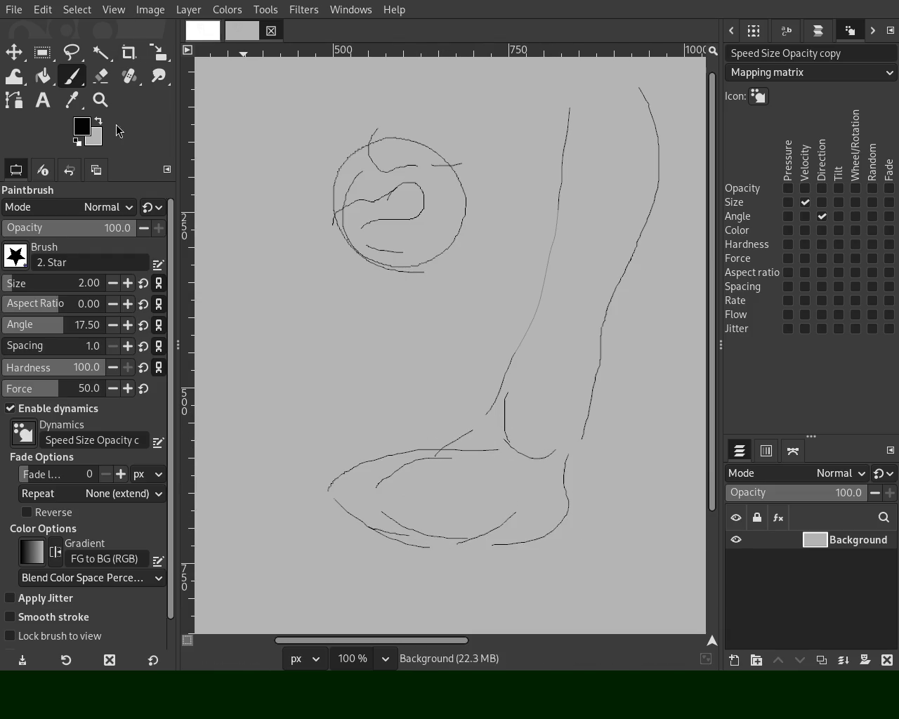
pyautogui.click(100, 100)
pyautogui.scroll(-3, 431, 251)
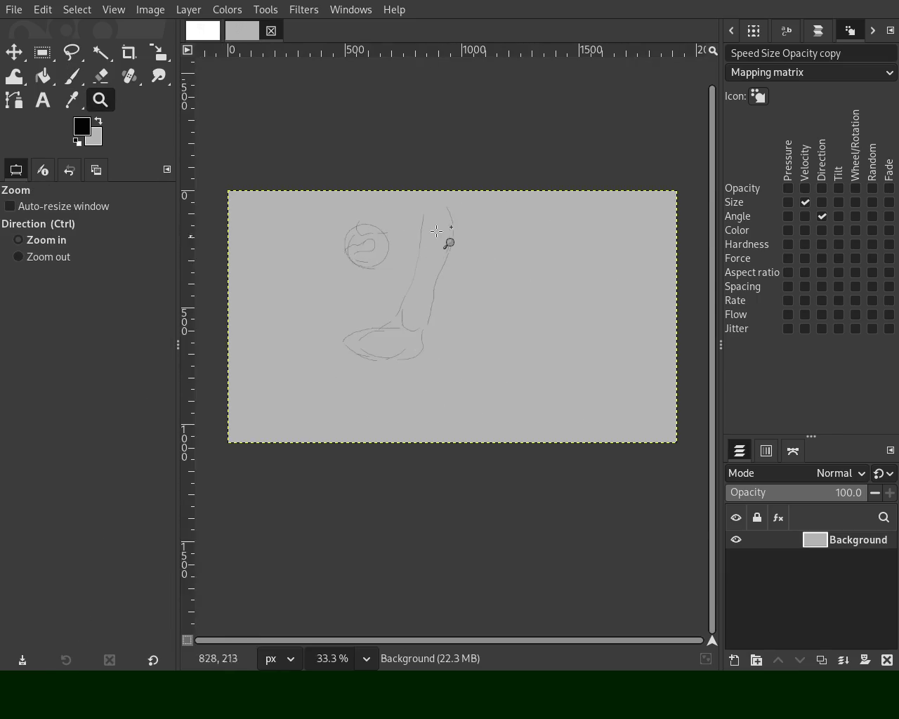
# Step: Pick grey from the canvas, reset to black, and sketch a base line and second leg with shoe
pyautogui.scroll(2, 431, 251)
pyautogui.click(73, 78)
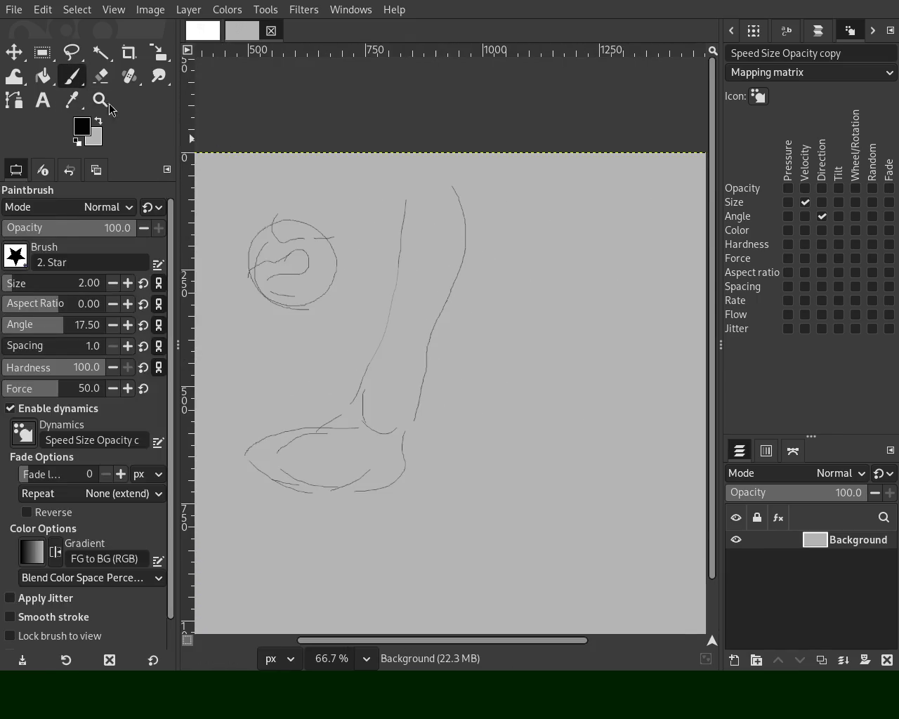
pyautogui.keyDown('ctrl'); pyautogui.click(414, 441); pyautogui.keyUp('ctrl')
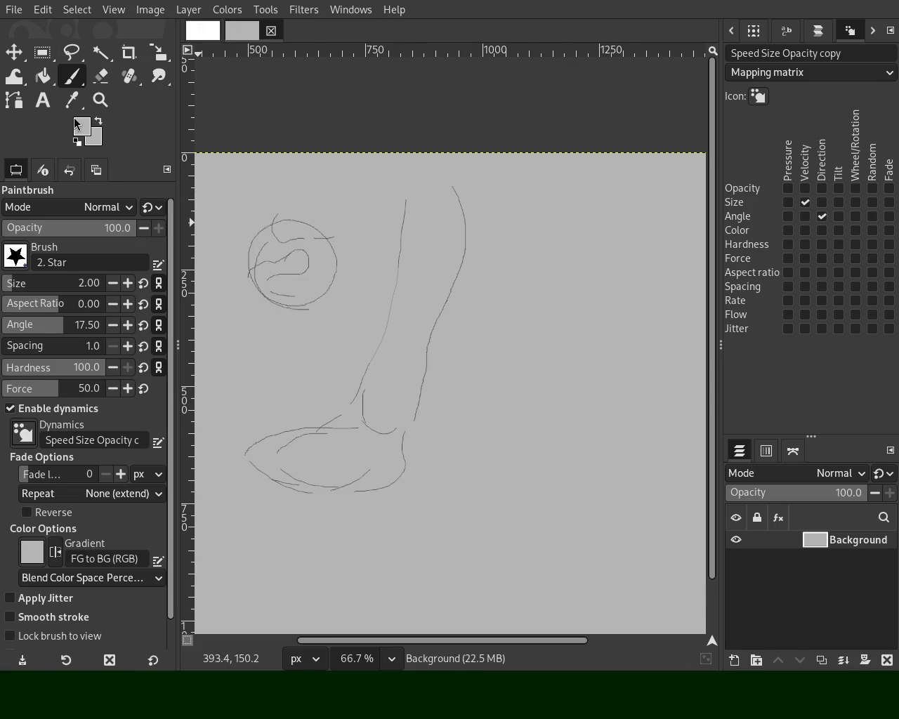
pyautogui.press('d')
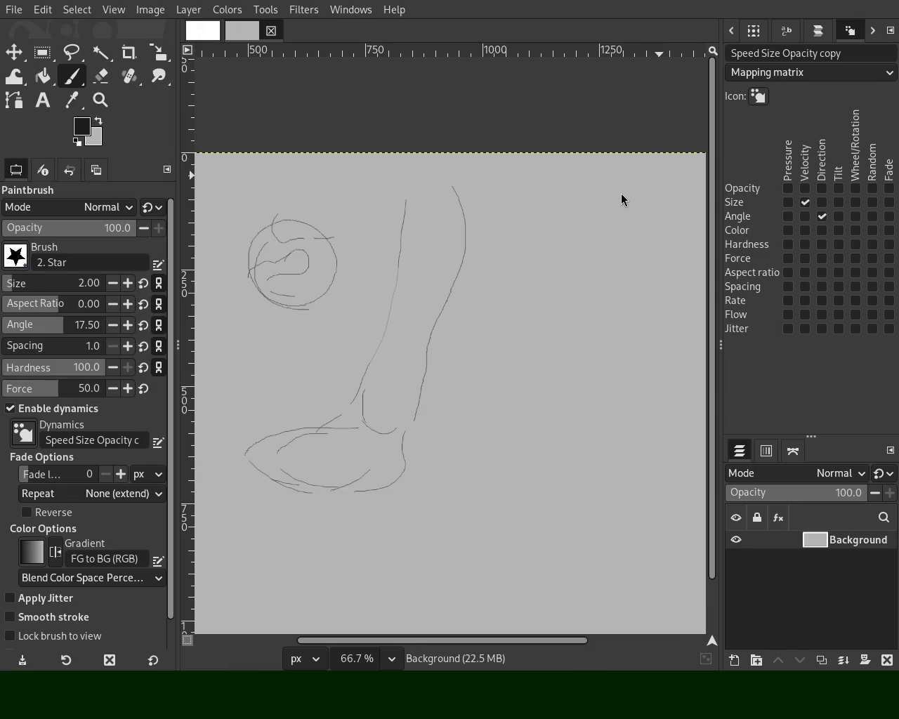
pyautogui.moveTo(414, 421); pyautogui.dragTo(637, 397)
pyautogui.moveTo(554, 156)
pyautogui.mouseDown()
pyautogui.moveTo(660, 395)
pyautogui.moveTo(594, 424)
pyautogui.moveTo(577, 458)
pyautogui.moveTo(628, 484)
pyautogui.moveTo(686, 439)
pyautogui.mouseUp()
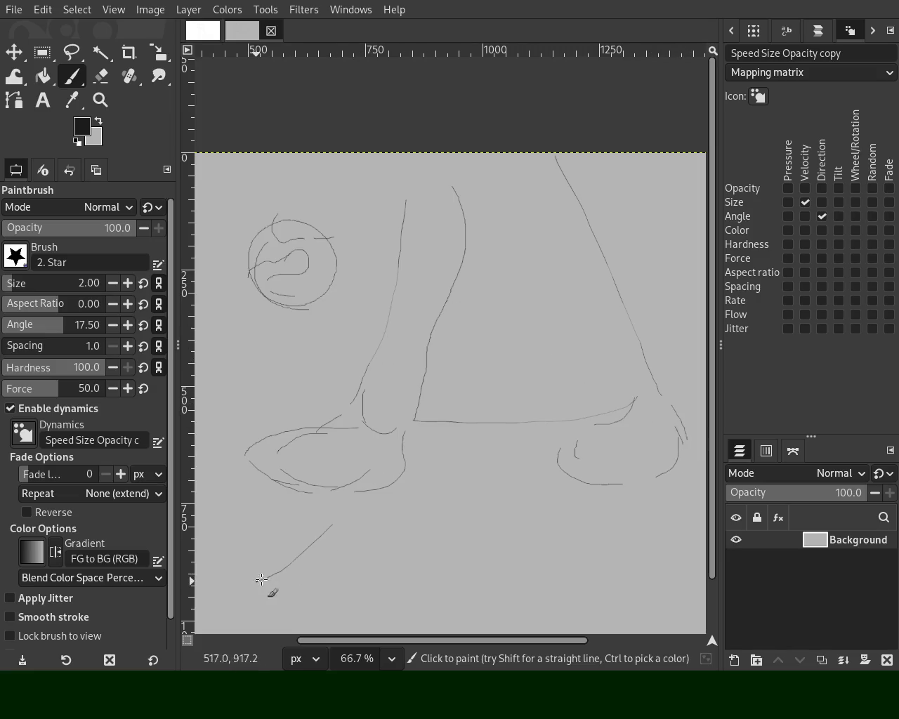
pyautogui.moveTo(592, 425); pyautogui.dragTo(637, 415)
pyautogui.moveTo(524, 174)
pyautogui.mouseDown()
pyautogui.moveTo(587, 351)
pyautogui.moveTo(574, 408)
pyautogui.moveTo(503, 281)
pyautogui.mouseUp()
# Step: Undo the stray lines and leg strokes, leaving the ball and one small curve
pyautogui.hotkey('ctrl', 'z')
pyautogui.moveTo(392, 285); pyautogui.dragTo(288, 324)
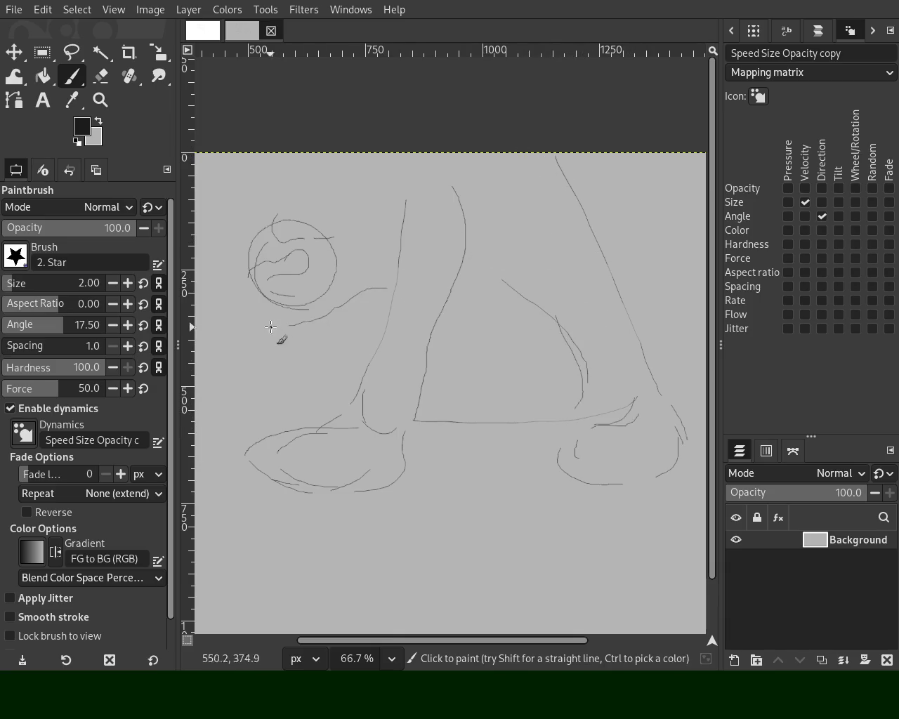
pyautogui.hotkey('ctrl', 'z')
pyautogui.press('z')
pyautogui.keyDown('ctrl'); pyautogui.click(474, 247); pyautogui.keyUp('ctrl')
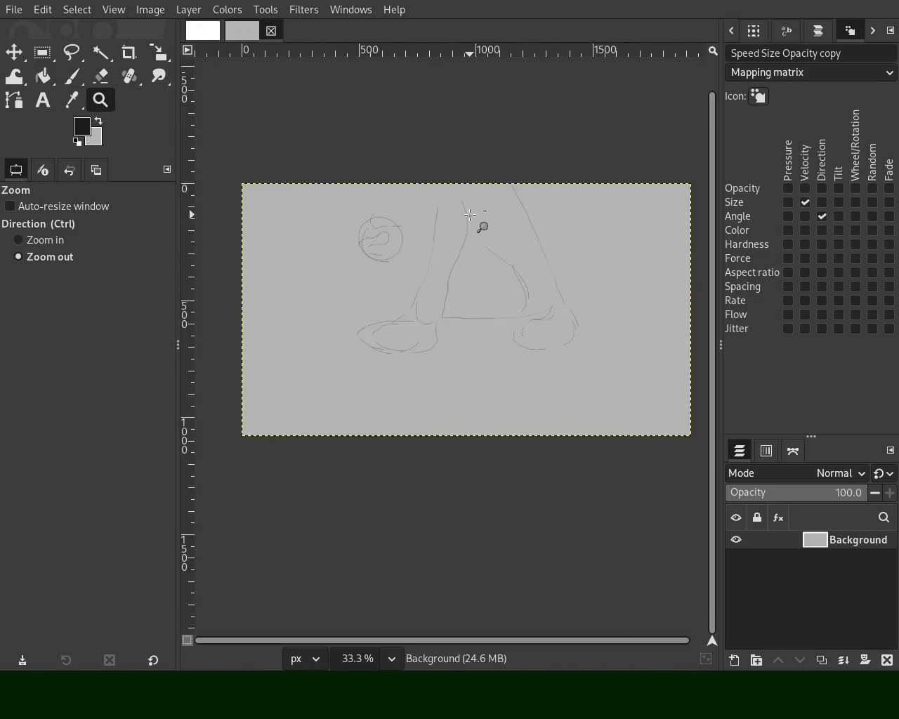
pyautogui.keyDown('ctrl'); pyautogui.scroll(1, 475, 249); pyautogui.keyUp('ctrl')
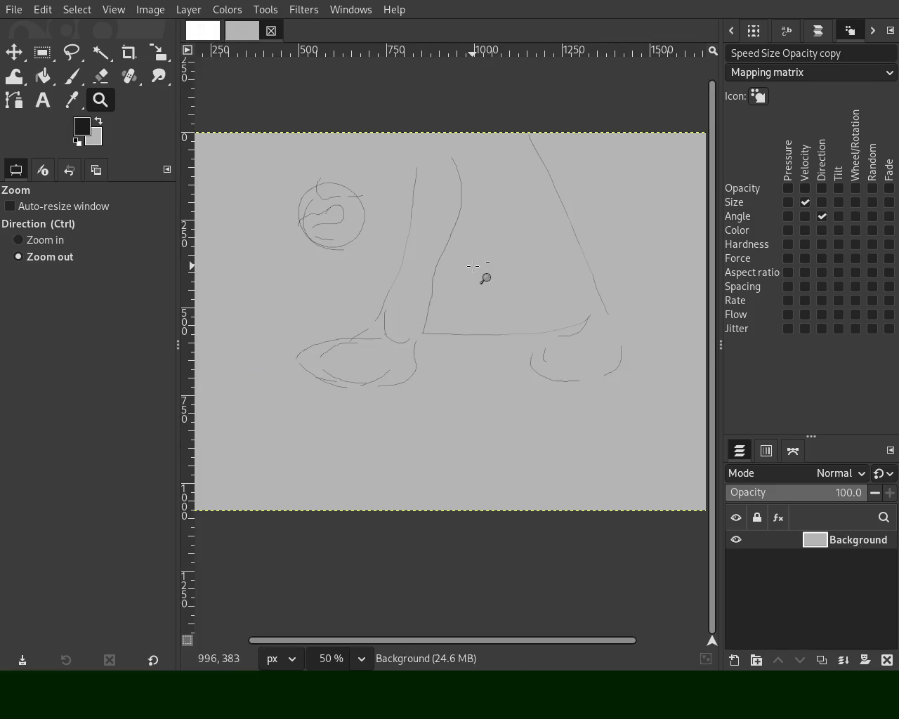
pyautogui.hotkey('ctrl', 'z')
pyautogui.hotkey('ctrl', 'z')
pyautogui.hotkey('ctrl', 'z')
pyautogui.hotkey('ctrl', 'z')
pyautogui.hotkey('ctrl', 'z')
pyautogui.hotkey('ctrl', 'z')
pyautogui.hotkey('ctrl', 'z')
pyautogui.click(71, 82)
# Step: Sketch the torso and outstretched arm curves above the ball
pyautogui.moveTo(535, 334)
pyautogui.mouseDown()
pyautogui.moveTo(375, 307)
pyautogui.moveTo(269, 375)
pyautogui.moveTo(358, 444)
pyautogui.moveTo(423, 463)
pyautogui.mouseUp()
pyautogui.moveTo(315, 289)
pyautogui.mouseDown()
pyautogui.moveTo(283, 309)
pyautogui.moveTo(336, 318)
pyautogui.mouseUp()
pyautogui.moveTo(482, 286); pyautogui.dragTo(425, 190)
pyautogui.moveTo(400, 234); pyautogui.dragTo(355, 287)
pyautogui.hotkey('ctrl', 'z')
pyautogui.hotkey('ctrl', 'z')
pyautogui.moveTo(412, 260); pyautogui.dragTo(365, 295)
pyautogui.moveTo(425, 302); pyautogui.dragTo(486, 341)
pyautogui.moveTo(364, 307); pyautogui.dragTo(415, 430)
pyautogui.moveTo(318, 305); pyautogui.dragTo(274, 377)
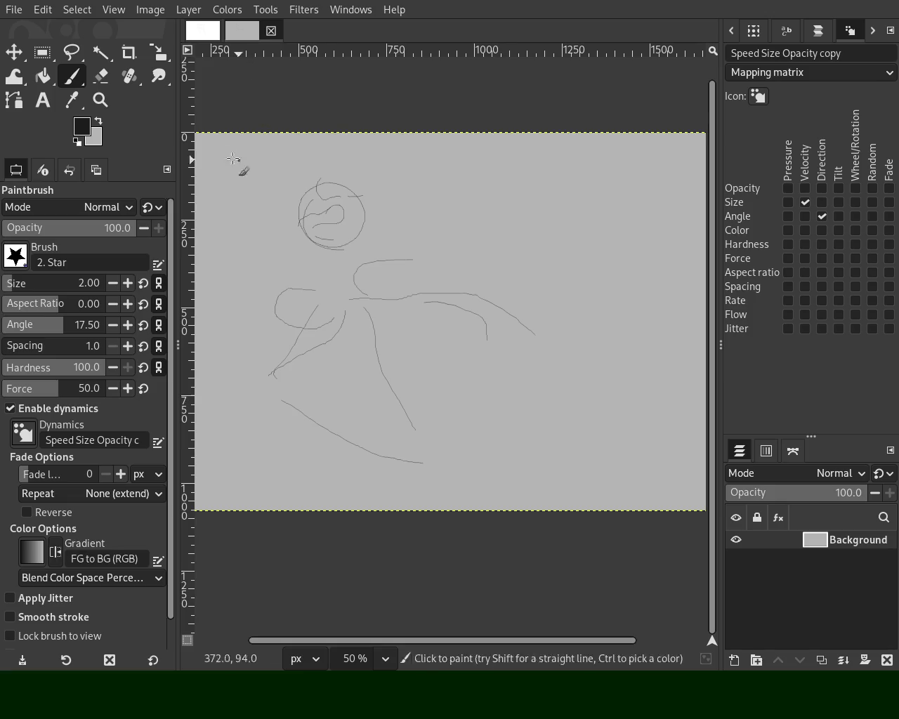
# Step: Add the big body curve and extra leg strokes at lower right, then check them up close
pyautogui.moveTo(511, 326)
pyautogui.mouseDown()
pyautogui.moveTo(385, 446)
pyautogui.moveTo(549, 398)
pyautogui.moveTo(590, 425)
pyautogui.mouseUp()
pyautogui.moveTo(424, 439)
pyautogui.mouseDown()
pyautogui.moveTo(521, 501)
pyautogui.moveTo(470, 415)
pyautogui.moveTo(584, 479)
pyautogui.mouseUp()
pyautogui.moveTo(558, 385); pyautogui.dragTo(596, 453)
pyautogui.moveTo(463, 330); pyautogui.dragTo(500, 340)
pyautogui.moveTo(484, 415); pyautogui.dragTo(519, 506)
pyautogui.moveTo(346, 413); pyautogui.dragTo(455, 485)
pyautogui.moveTo(319, 366); pyautogui.dragTo(265, 295)
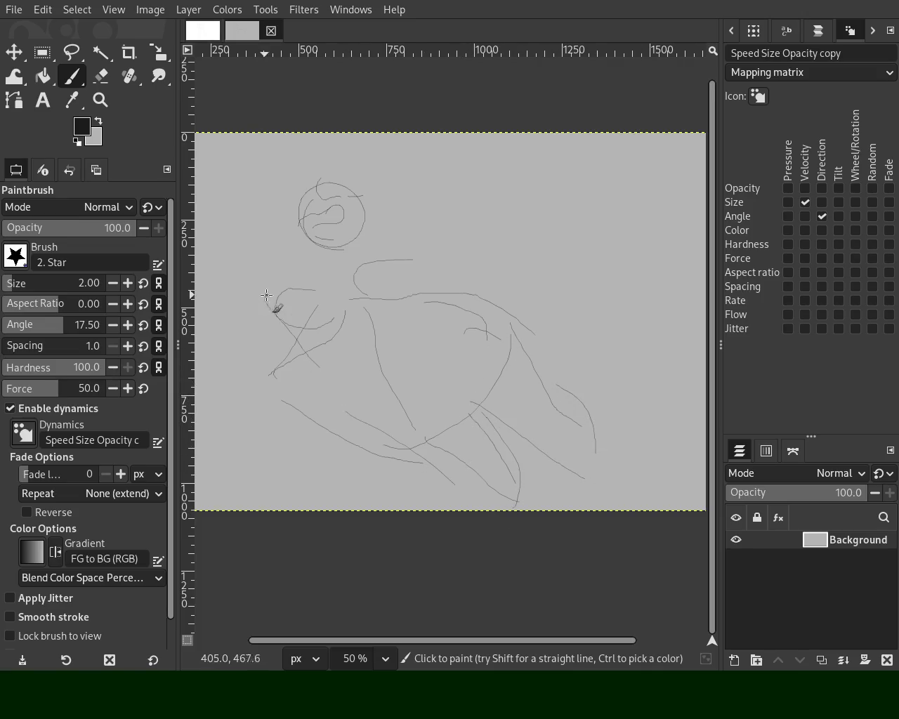
pyautogui.press('z')
pyautogui.moveTo(538, 377); pyautogui.dragTo(482, 290)
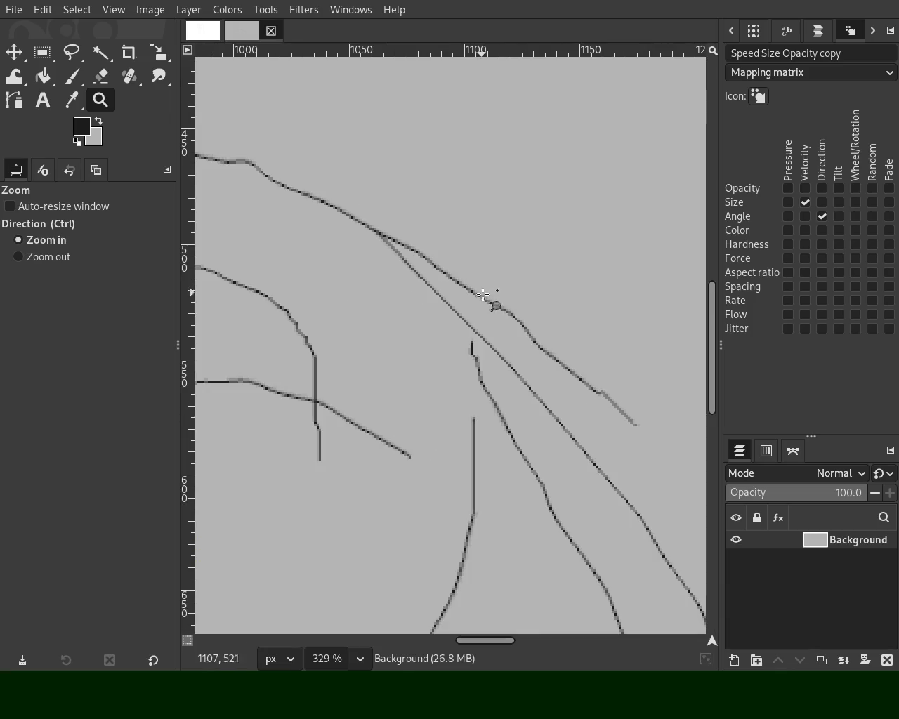
pyautogui.keyDown('ctrl'); pyautogui.scroll(-2, 491, 309); pyautogui.keyUp('ctrl')
pyautogui.keyDown('ctrl'); pyautogui.scroll(-4, 502, 326); pyautogui.keyUp('ctrl')
pyautogui.click(449, 322)
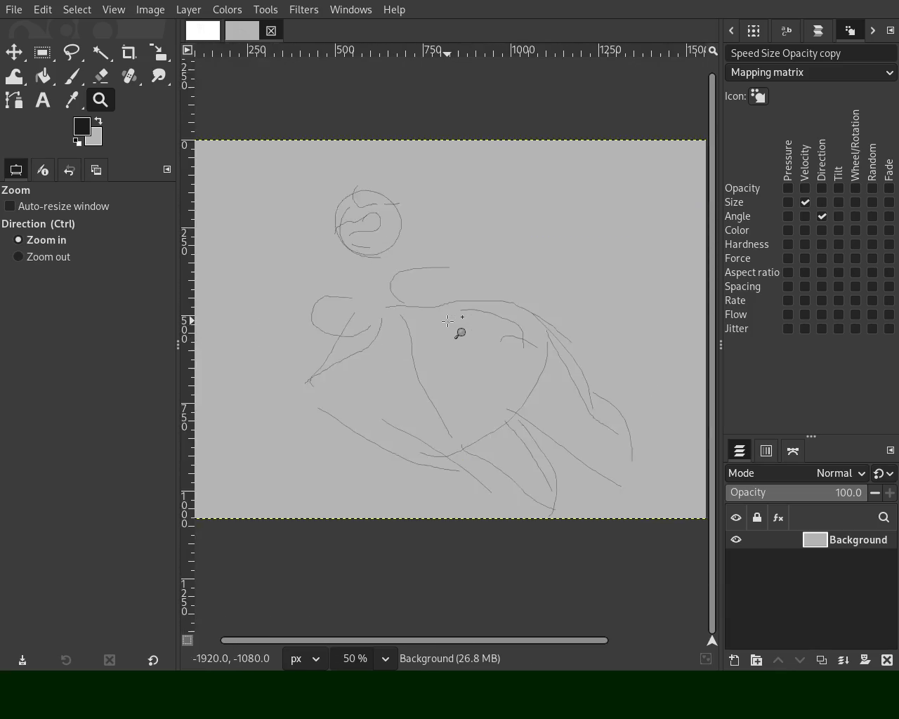
pyautogui.click(448, 321)
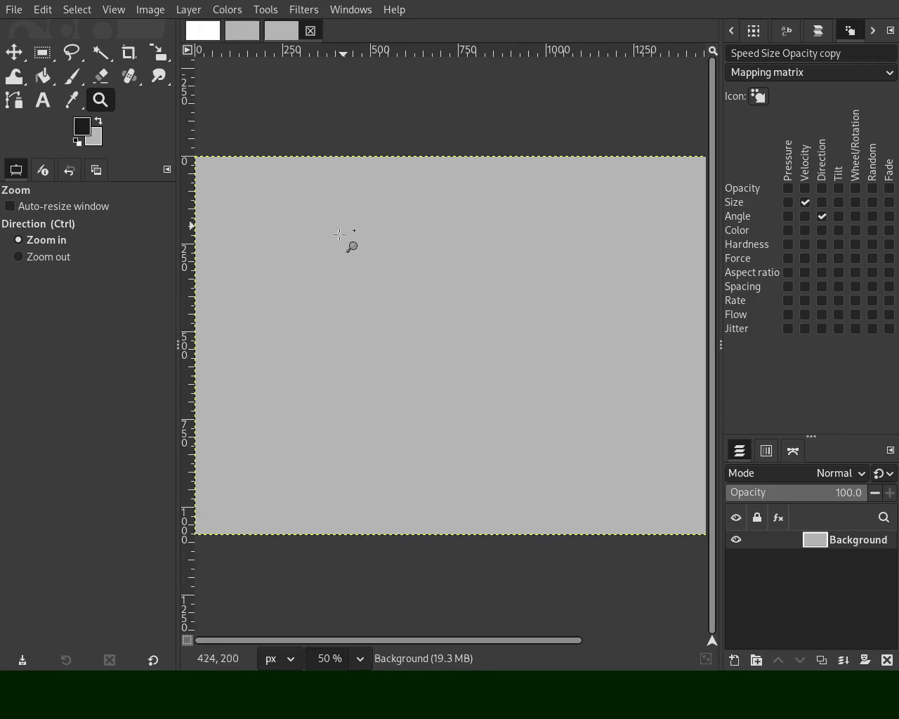
# Step: Zoom in and out on the blank portrait canvas to inspect it
pyautogui.click(353, 293)
pyautogui.keyDown('ctrl'); pyautogui.click(382, 299); pyautogui.keyUp('ctrl')
pyautogui.scroll(-3, 385, 298)
pyautogui.scroll(-2, 394, 301)
pyautogui.scroll(-1, 422, 306)
pyautogui.scroll(2, 485, 309)
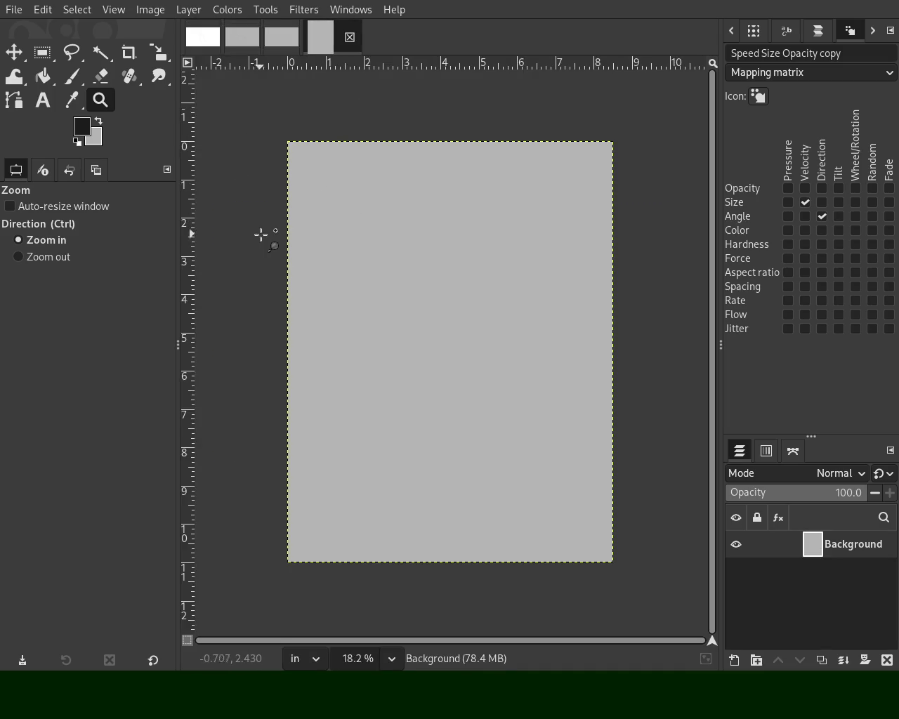
pyautogui.keyDown('ctrl'); pyautogui.click(389, 251); pyautogui.keyUp('ctrl')
pyautogui.keyDown('ctrl'); pyautogui.click(394, 259); pyautogui.keyUp('ctrl')
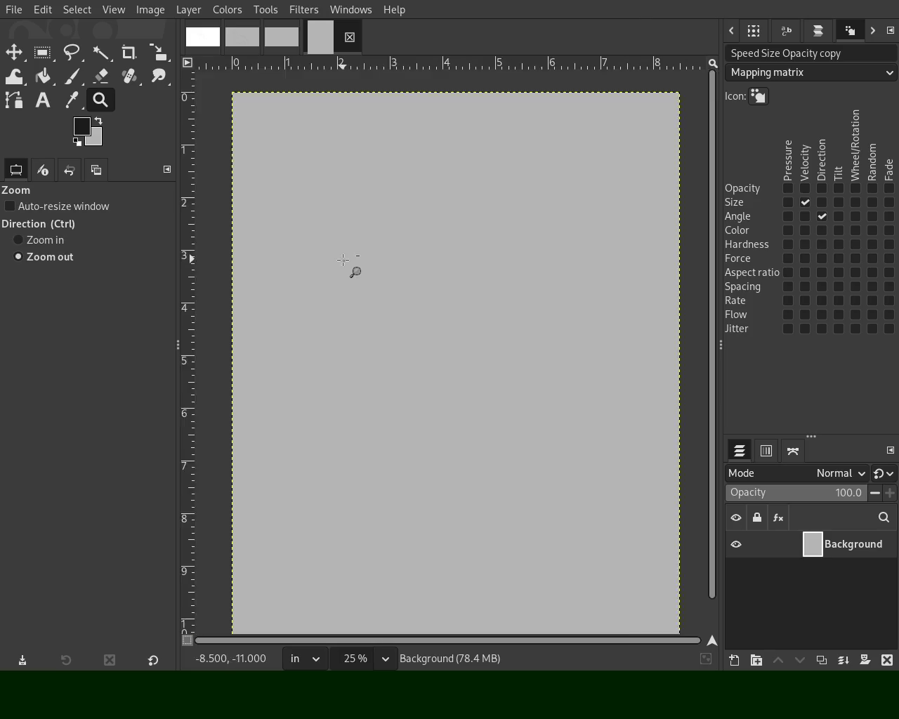
pyautogui.click(398, 276)
pyautogui.click(64, 77)
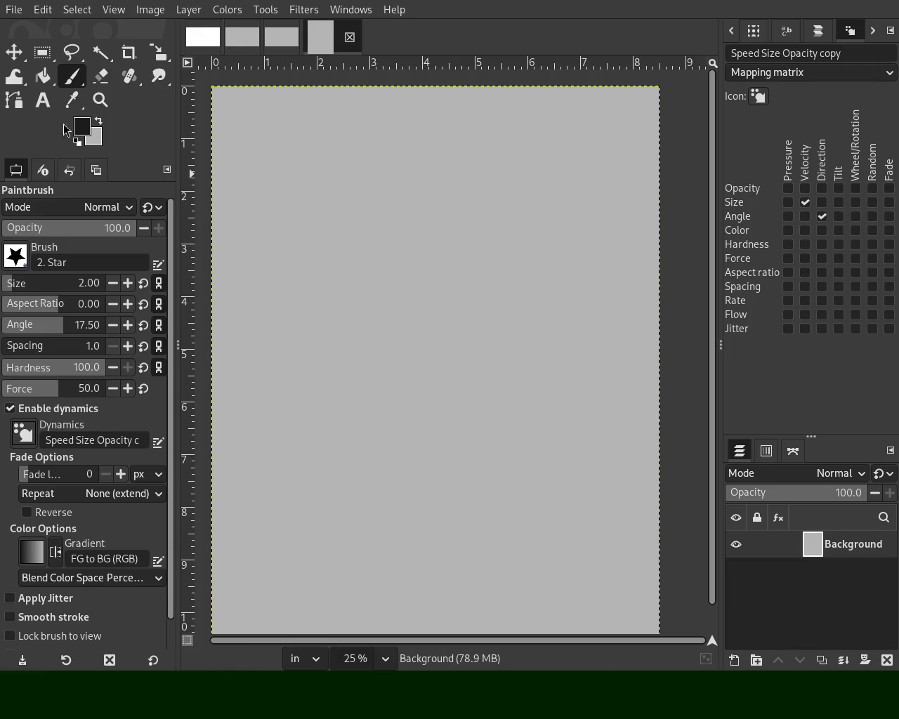
pyautogui.click(100, 100)
pyautogui.keyDown('ctrl'); pyautogui.click(410, 212); pyautogui.keyUp('ctrl')
pyautogui.click(415, 204)
pyautogui.tripleClick(424, 183)
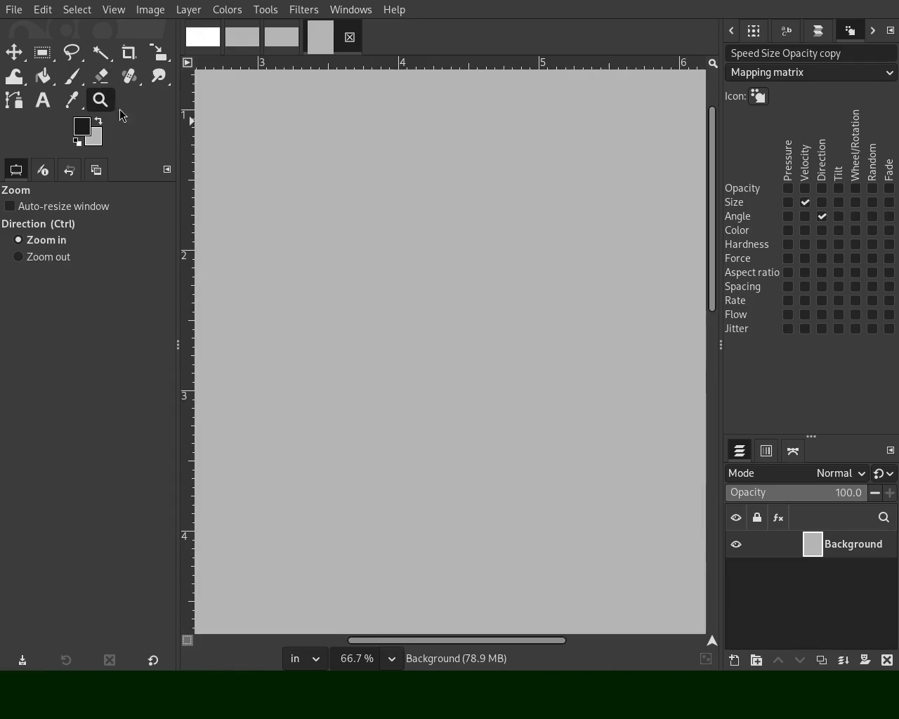
pyautogui.click(70, 76)
pyautogui.moveTo(413, 208); pyautogui.dragTo(418, 210)
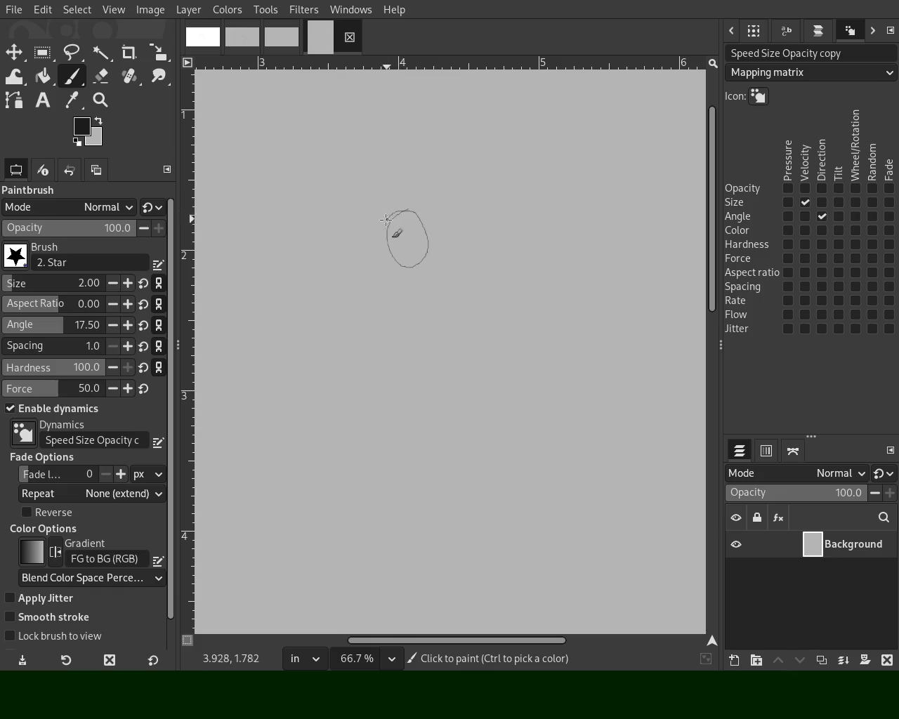
pyautogui.moveTo(441, 147)
pyautogui.mouseDown()
pyautogui.moveTo(473, 321)
pyautogui.moveTo(457, 465)
pyautogui.mouseUp()
pyautogui.hotkey('ctrl', 'z')
pyautogui.moveTo(469, 323); pyautogui.dragTo(397, 530)
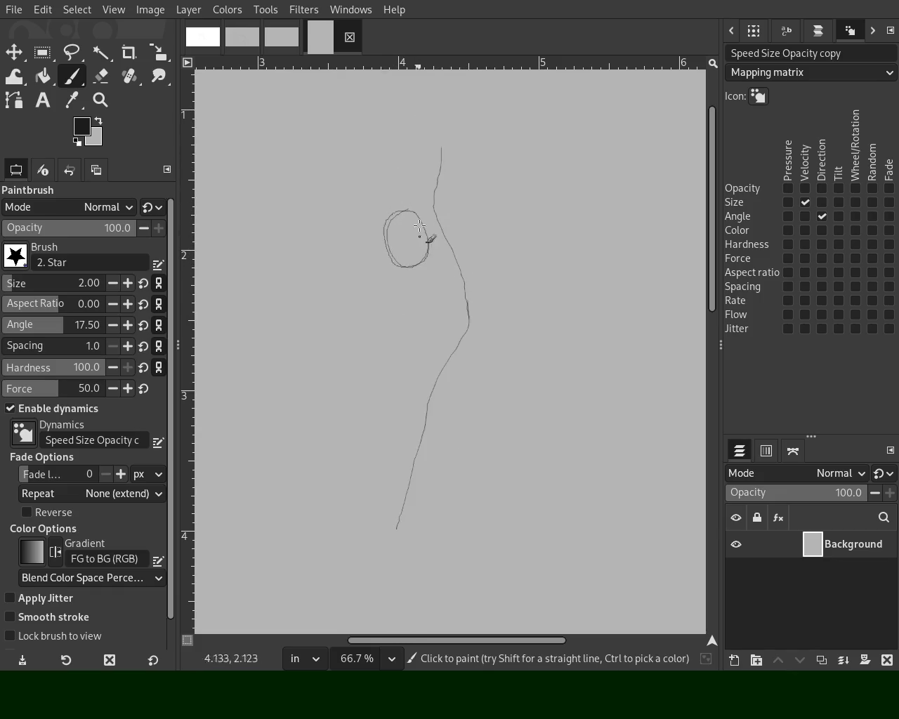
pyautogui.moveTo(432, 152); pyautogui.dragTo(217, 145)
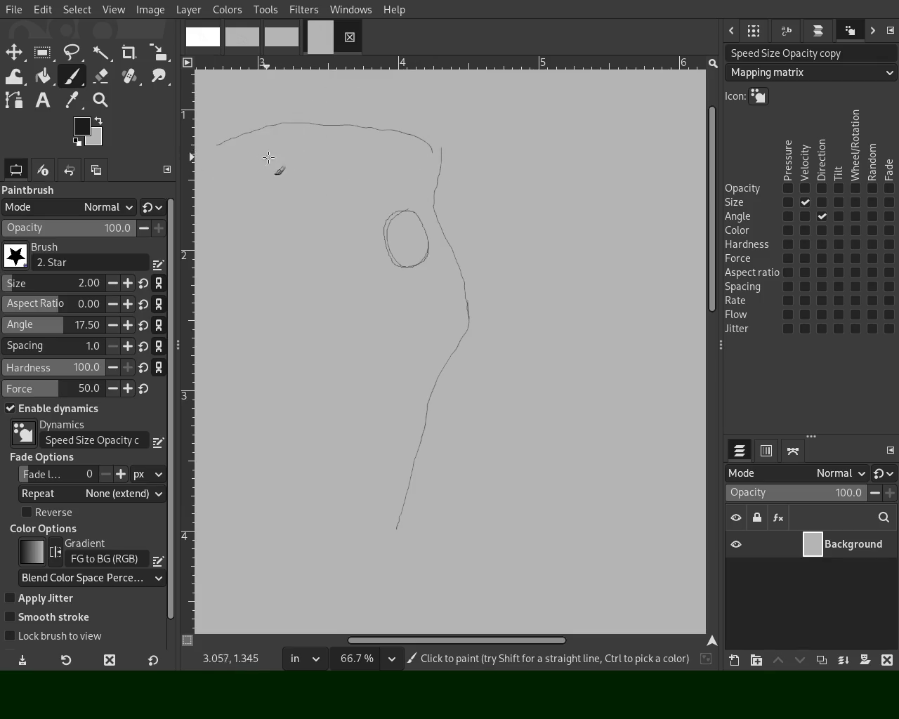
pyautogui.moveTo(266, 250); pyautogui.dragTo(261, 279)
pyautogui.hotkey('ctrl', 'z')
pyautogui.moveTo(445, 227)
pyautogui.mouseDown()
pyautogui.moveTo(492, 146)
pyautogui.moveTo(399, 151)
pyautogui.mouseUp()
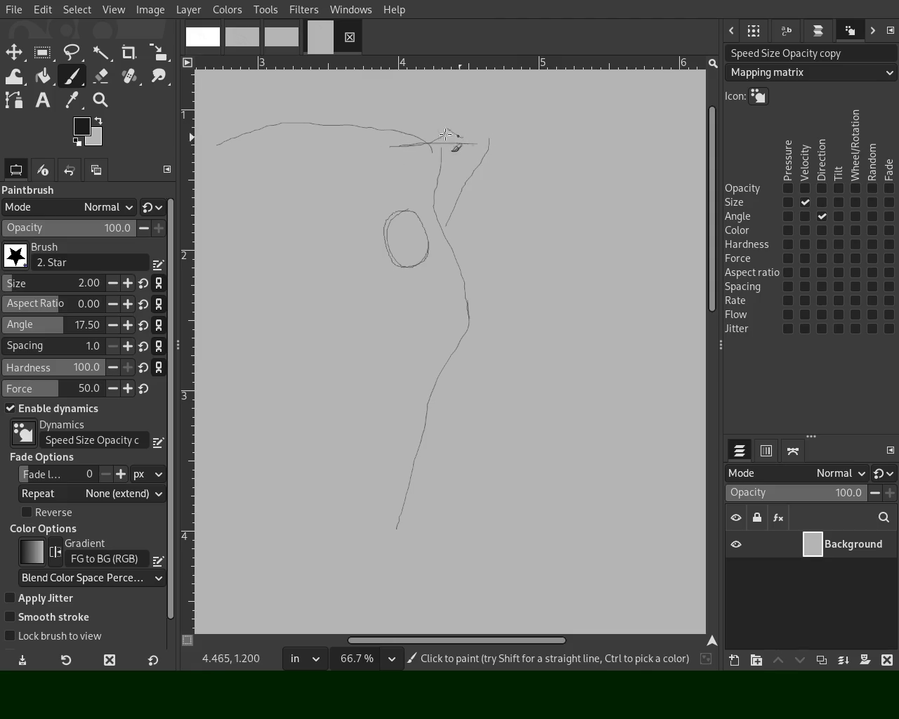
pyautogui.moveTo(394, 139)
pyautogui.mouseDown()
pyautogui.moveTo(532, 144)
pyautogui.moveTo(450, 226)
pyautogui.mouseUp()
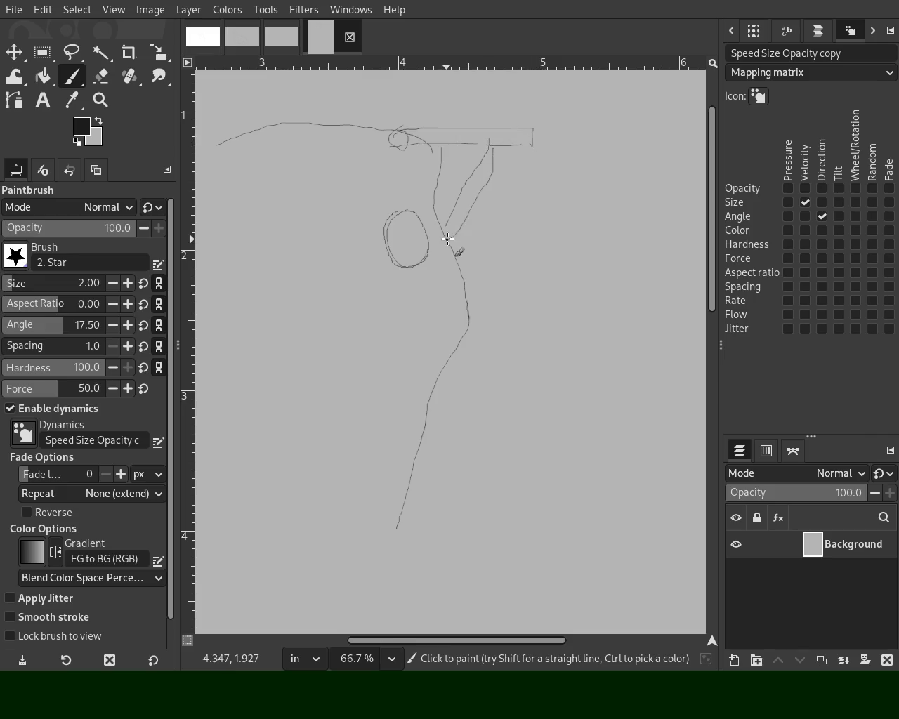
pyautogui.moveTo(511, 162)
pyautogui.mouseDown()
pyautogui.moveTo(549, 296)
pyautogui.moveTo(498, 522)
pyautogui.mouseUp()
pyautogui.moveTo(273, 145)
pyautogui.mouseDown()
pyautogui.moveTo(287, 382)
pyautogui.moveTo(272, 406)
pyautogui.mouseUp()
pyautogui.moveTo(281, 451); pyautogui.dragTo(276, 504)
pyautogui.moveTo(295, 213); pyautogui.dragTo(306, 280)
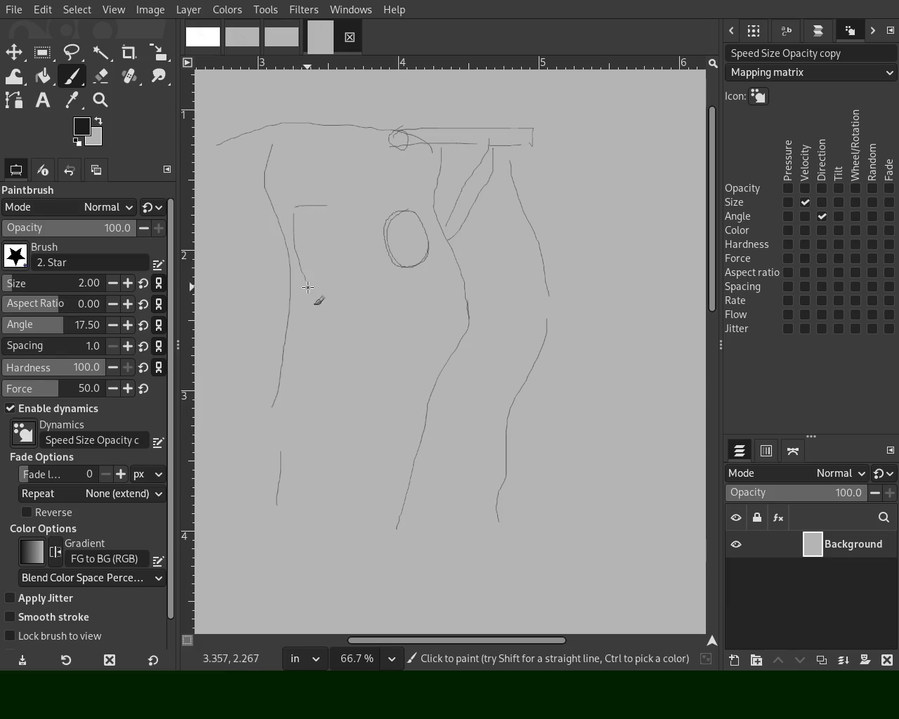
pyautogui.moveTo(334, 208)
pyautogui.mouseDown()
pyautogui.moveTo(345, 265)
pyautogui.moveTo(328, 271)
pyautogui.mouseUp()
pyautogui.moveTo(295, 214); pyautogui.dragTo(331, 213)
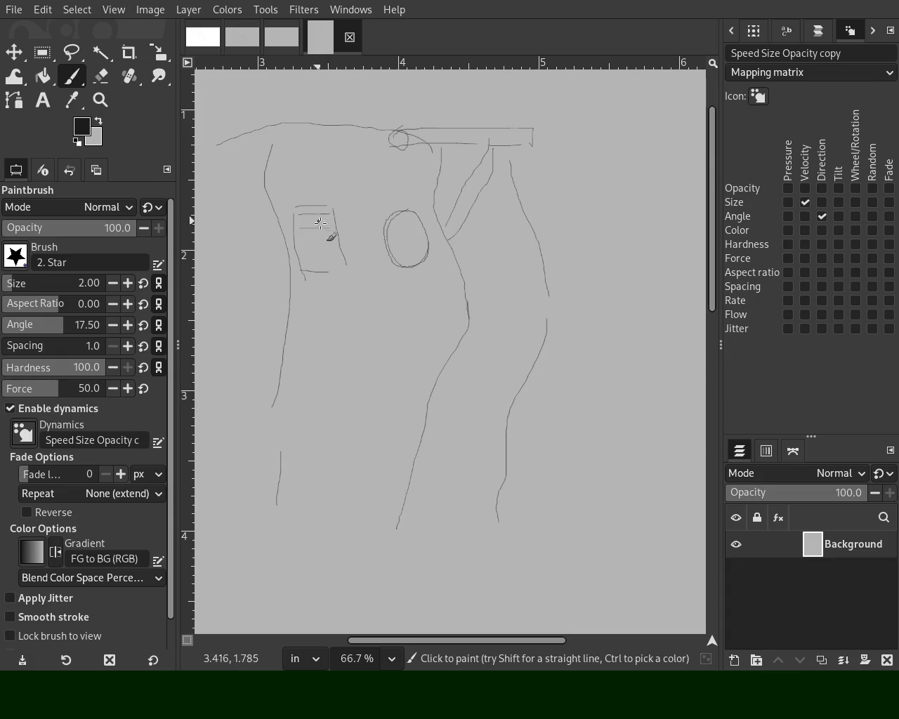
pyautogui.click(100, 100)
pyautogui.click(421, 234)
pyautogui.scroll(-3, 429, 224)
pyautogui.scroll(3, 422, 215)
pyautogui.click(464, 232)
pyautogui.keyDown('ctrl'); pyautogui.click(413, 226); pyautogui.keyUp('ctrl')
pyautogui.keyDown('ctrl'); pyautogui.click(413, 226); pyautogui.keyUp('ctrl')
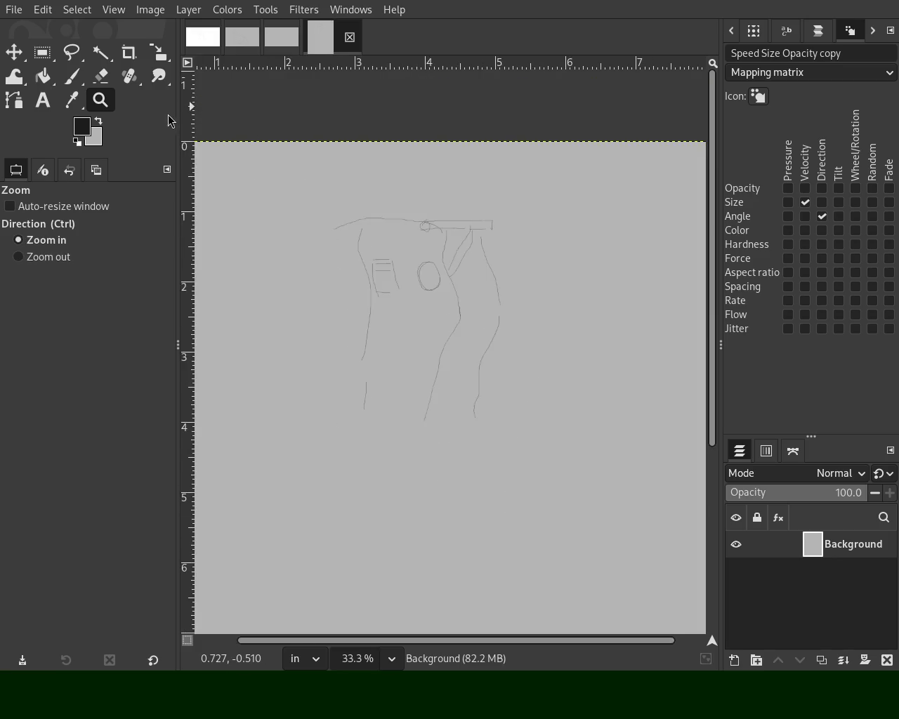
pyautogui.click(71, 76)
pyautogui.moveTo(384, 147); pyautogui.dragTo(310, 197)
pyautogui.hotkey('ctrl', 'z')
pyautogui.hotkey('ctrl', 'z')
pyautogui.moveTo(387, 137); pyautogui.dragTo(202, 234)
pyautogui.click(336, 239)
pyautogui.moveTo(580, 233); pyautogui.dragTo(688, 237)
pyautogui.moveTo(299, 275); pyautogui.dragTo(313, 368)
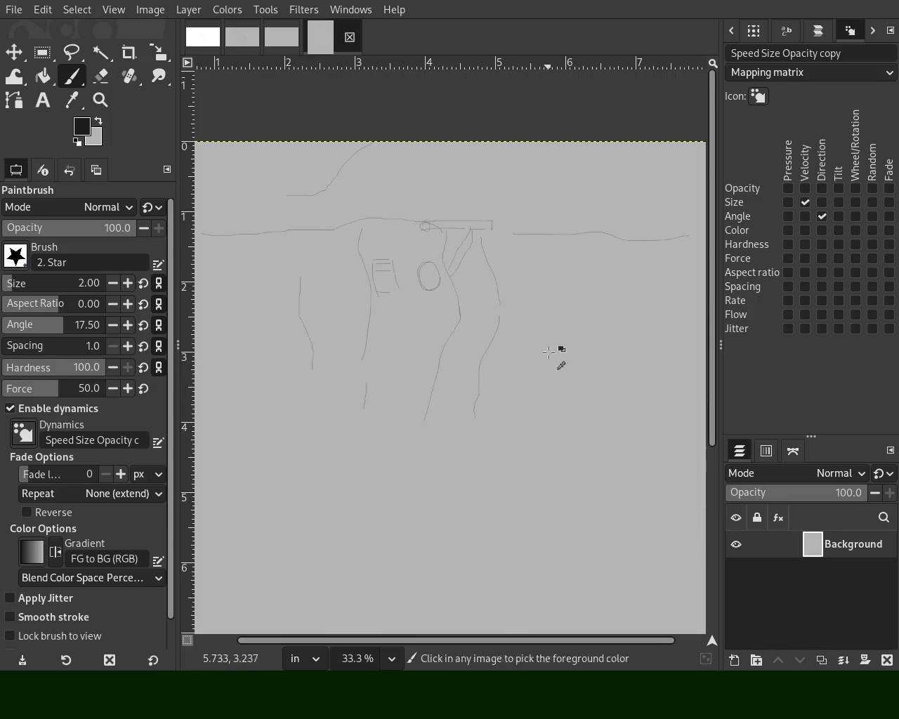
pyautogui.moveTo(700, 210)
pyautogui.mouseDown()
pyautogui.moveTo(537, 263)
pyautogui.moveTo(453, 426)
pyautogui.moveTo(419, 540)
pyautogui.moveTo(434, 553)
pyautogui.mouseUp()
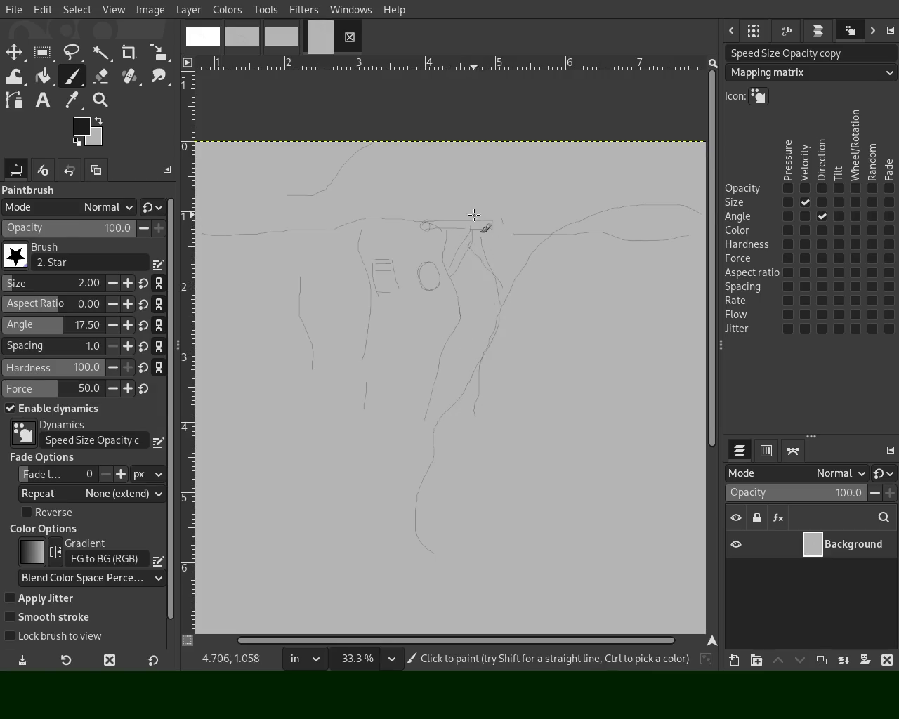
pyautogui.moveTo(462, 215)
pyautogui.mouseDown()
pyautogui.moveTo(499, 204)
pyautogui.moveTo(541, 210)
pyautogui.mouseUp()
pyautogui.moveTo(484, 301)
pyautogui.mouseDown()
pyautogui.moveTo(463, 408)
pyautogui.moveTo(427, 442)
pyautogui.moveTo(397, 514)
pyautogui.mouseUp()
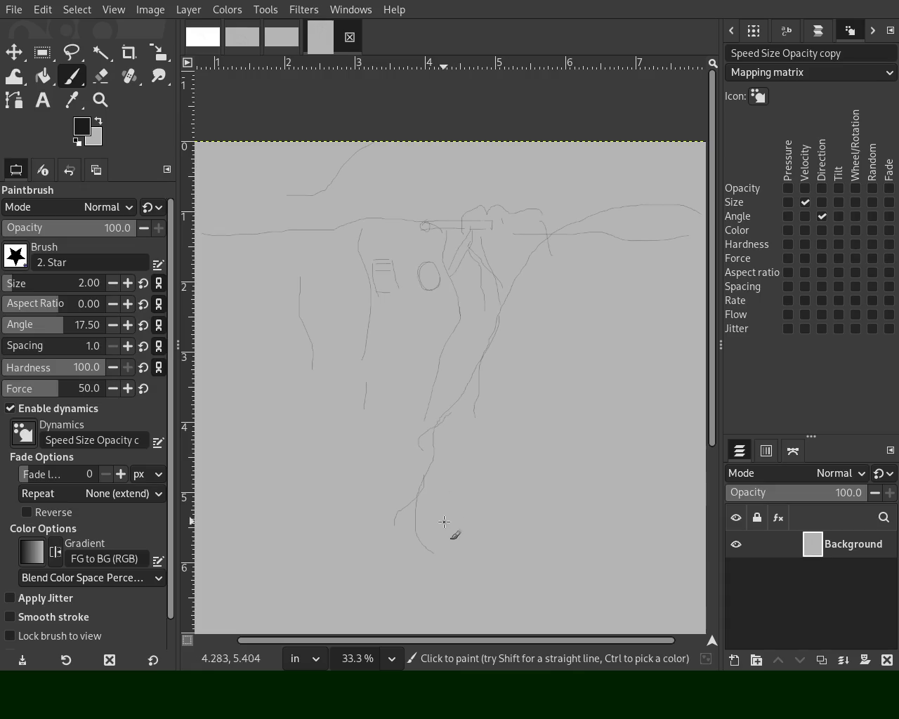
pyautogui.click(100, 100)
pyautogui.keyDown('ctrl'); pyautogui.click(472, 314); pyautogui.keyUp('ctrl')
pyautogui.click(474, 370)
pyautogui.keyDown('ctrl'); pyautogui.click(443, 351); pyautogui.keyUp('ctrl')
pyautogui.keyDown('ctrl'); pyautogui.click(414, 362); pyautogui.keyUp('ctrl')
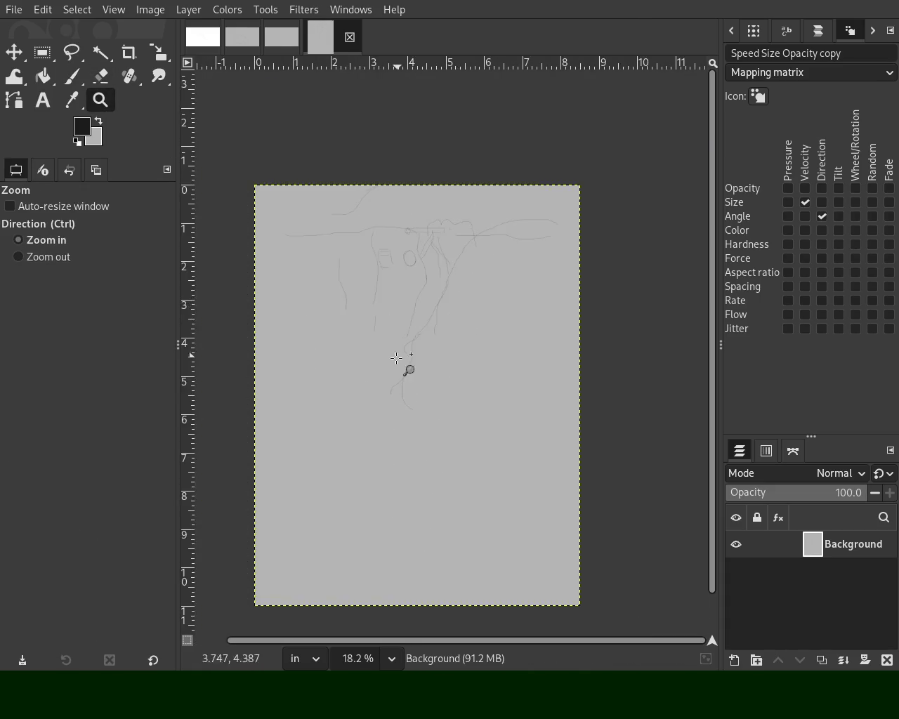
pyautogui.click(410, 367)
pyautogui.press('p')
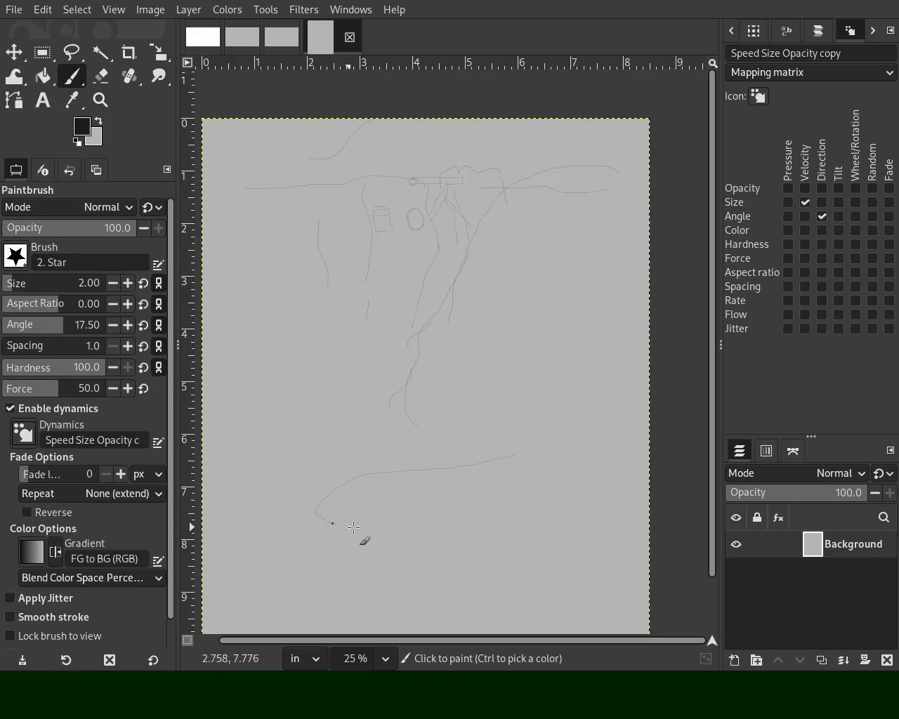
pyautogui.hotkey('ctrl', 'z')
pyautogui.moveTo(430, 467); pyautogui.dragTo(290, 526)
pyautogui.moveTo(345, 521); pyautogui.dragTo(365, 565)
pyautogui.moveTo(291, 572); pyautogui.dragTo(283, 546)
pyautogui.moveTo(465, 401); pyautogui.dragTo(467, 456)
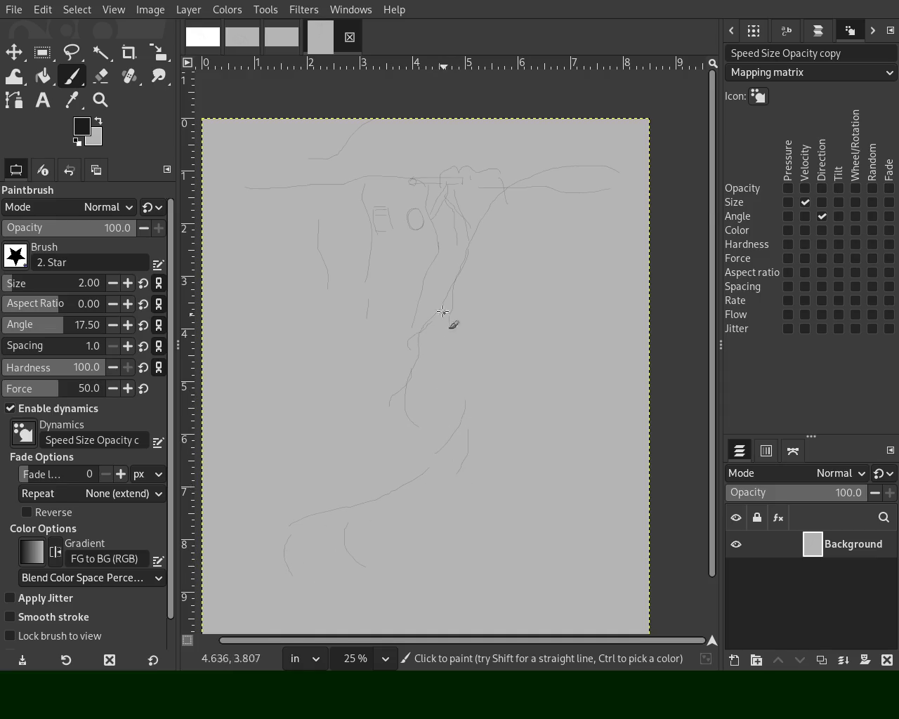
pyautogui.click(101, 99)
pyautogui.scroll(-2, 490, 295)
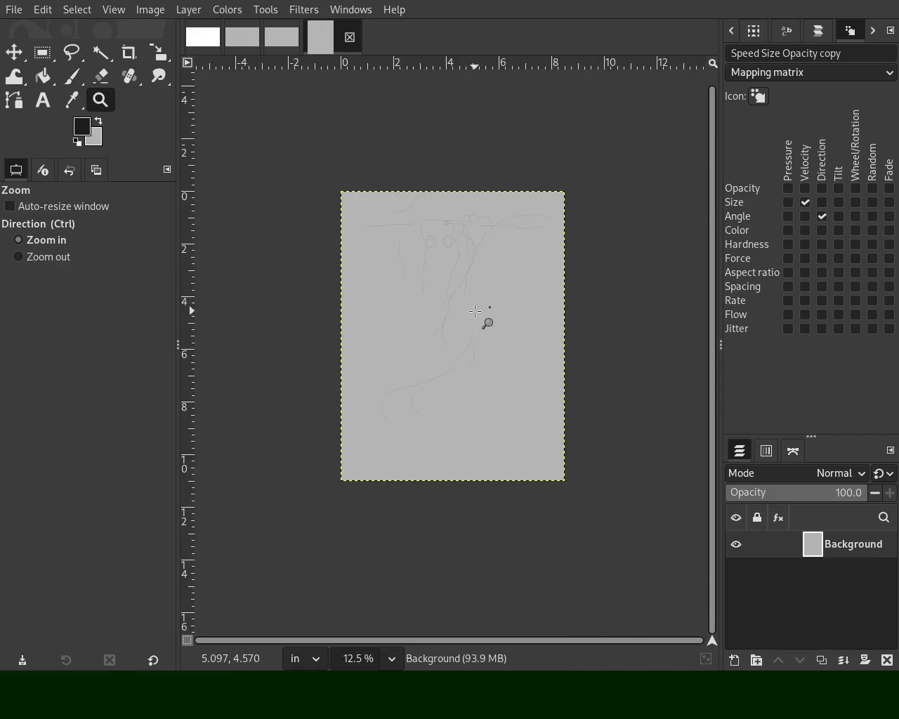
pyautogui.scroll(3, 485, 313)
pyautogui.click(514, 263)
pyautogui.keyDown('ctrl'); pyautogui.click(513, 263); pyautogui.keyUp('ctrl')
pyautogui.doubleClick(457, 198)
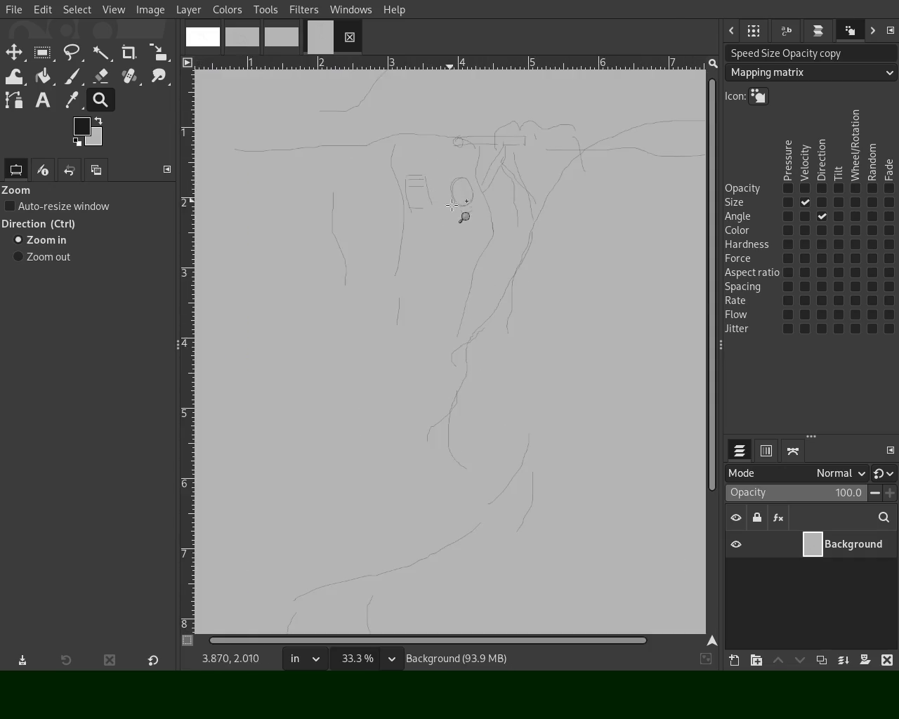
pyautogui.keyDown('ctrl'); pyautogui.click(472, 230); pyautogui.keyUp('ctrl')
pyautogui.keyDown('ctrl'); pyautogui.click(532, 302); pyautogui.keyUp('ctrl')
pyautogui.click(495, 361)
pyautogui.keyDown('ctrl'); pyautogui.click(476, 356); pyautogui.keyUp('ctrl')
pyautogui.scroll(3, 476, 356)
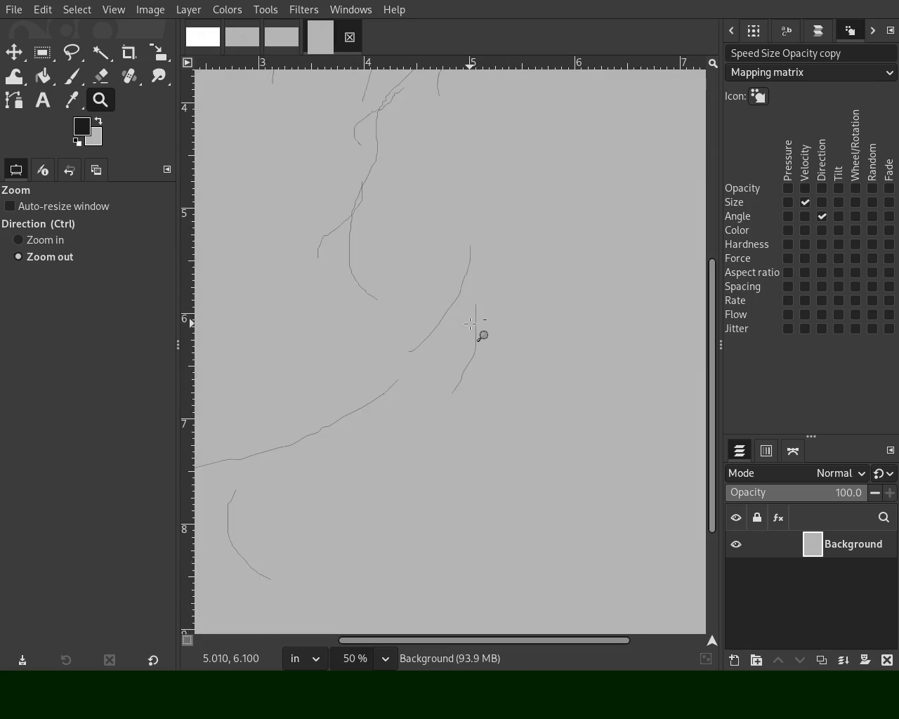
pyautogui.scroll(-2, 477, 331)
pyautogui.click(405, 130)
pyautogui.keyDown('ctrl'); pyautogui.click(559, 297); pyautogui.keyUp('ctrl')
pyautogui.doubleClick(550, 251)
pyautogui.keyDown('ctrl'); pyautogui.click(410, 329); pyautogui.keyUp('ctrl')
pyautogui.keyDown('ctrl'); pyautogui.click(476, 349); pyautogui.keyUp('ctrl')
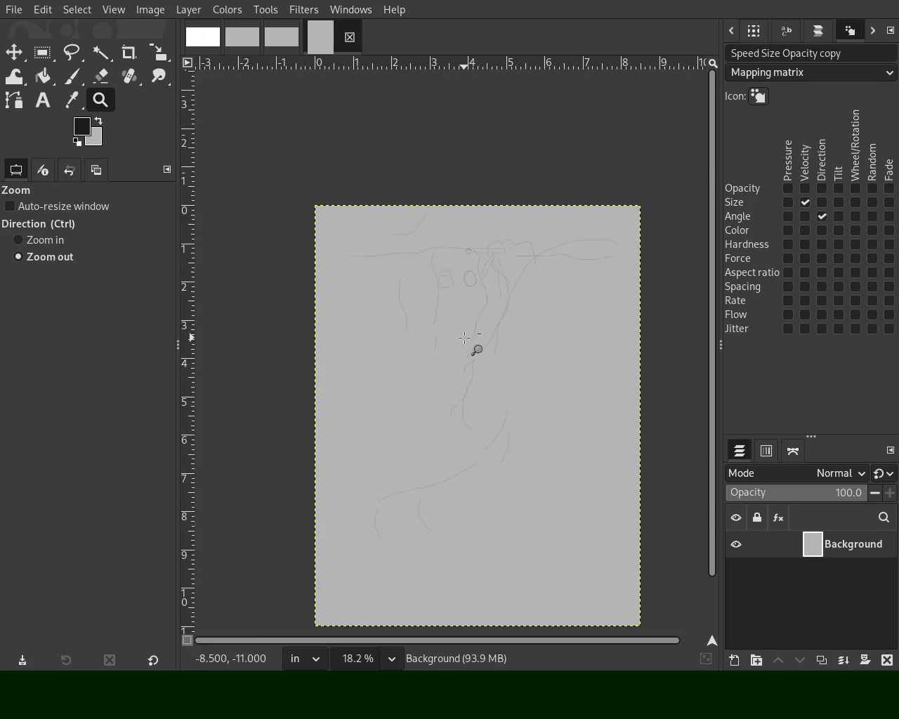
pyautogui.click(457, 422)
pyautogui.doubleClick(447, 445)
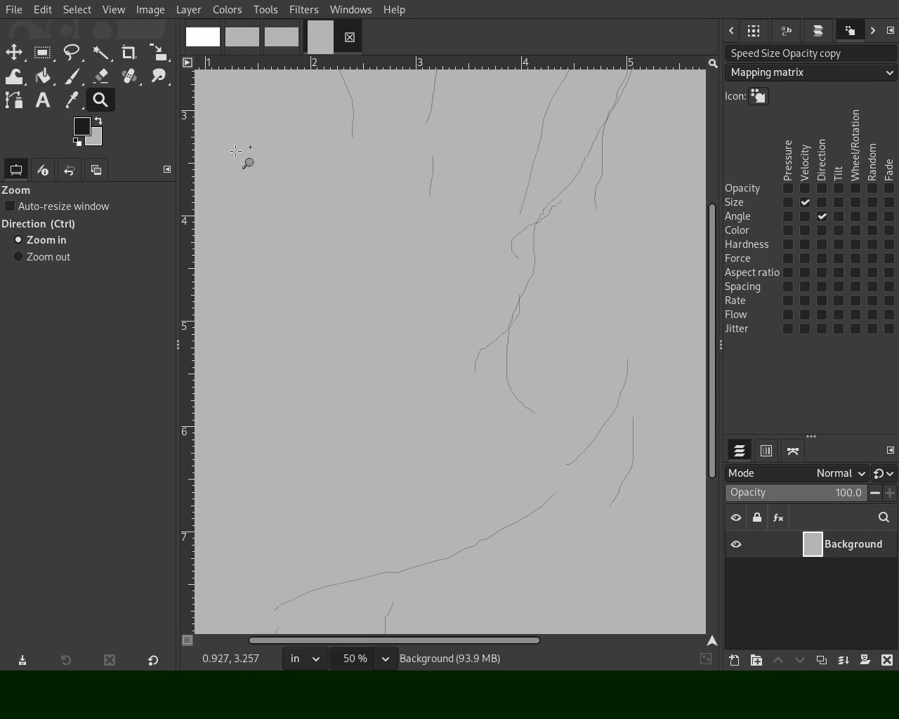
pyautogui.keyDown('ctrl'); pyautogui.scroll(-3, 473, 347); pyautogui.keyUp('ctrl')
pyautogui.keyDown('ctrl'); pyautogui.scroll(-2, 463, 337); pyautogui.keyUp('ctrl')
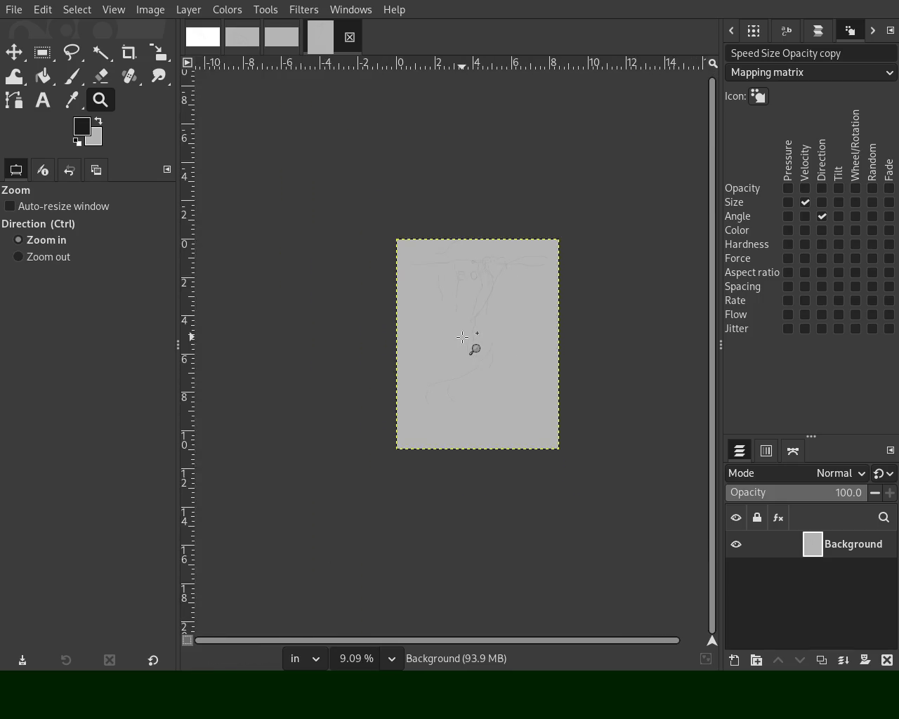
pyautogui.keyDown('ctrl'); pyautogui.scroll(3, 462, 336); pyautogui.keyUp('ctrl')
pyautogui.keyDown('ctrl'); pyautogui.scroll(-2, 403, 307); pyautogui.keyUp('ctrl')
pyautogui.click(410, 287)
pyautogui.click(410, 286)
pyautogui.keyDown('ctrl'); pyautogui.click(410, 286); pyautogui.keyUp('ctrl')
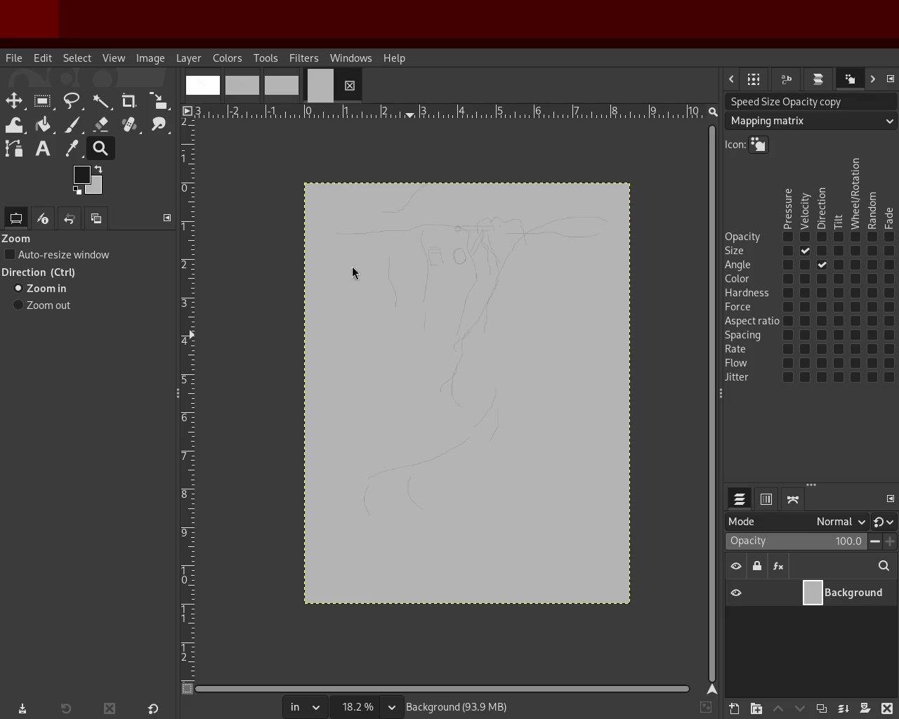
pyautogui.keyDown('ctrl'); pyautogui.scroll(-1, 371, 329); pyautogui.keyUp('ctrl')
pyautogui.keyDown('ctrl'); pyautogui.scroll(3, 367, 369); pyautogui.keyUp('ctrl')
pyautogui.keyDown('ctrl'); pyautogui.scroll(2, 367, 370); pyautogui.keyUp('ctrl')
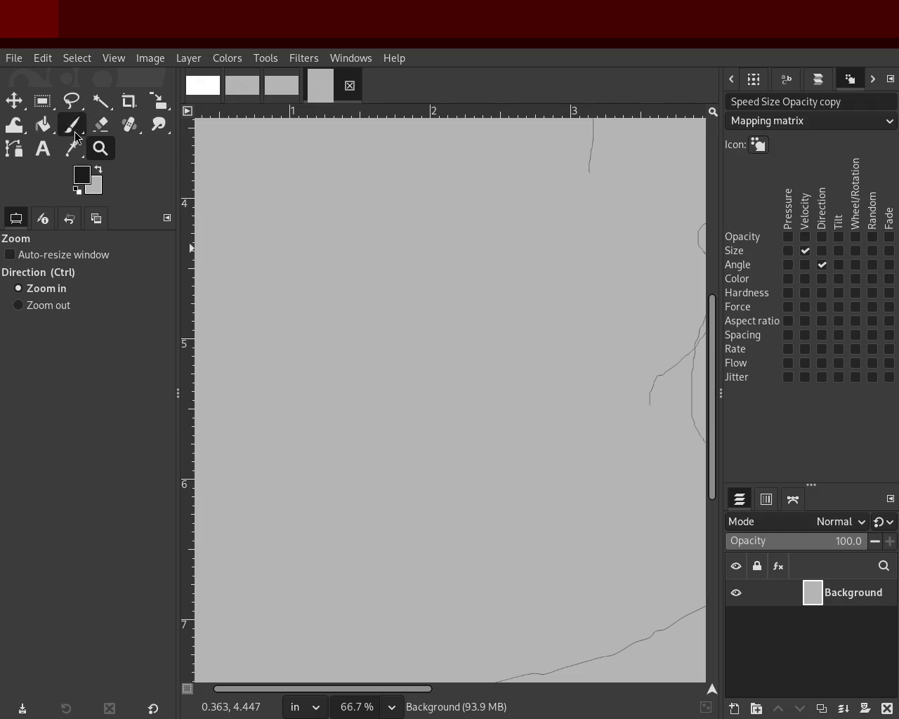
# Step: Hand-letter 'READY FOR' left of the sketch with the Paintbrush, undoing bad strokes
pyautogui.click(42, 148)
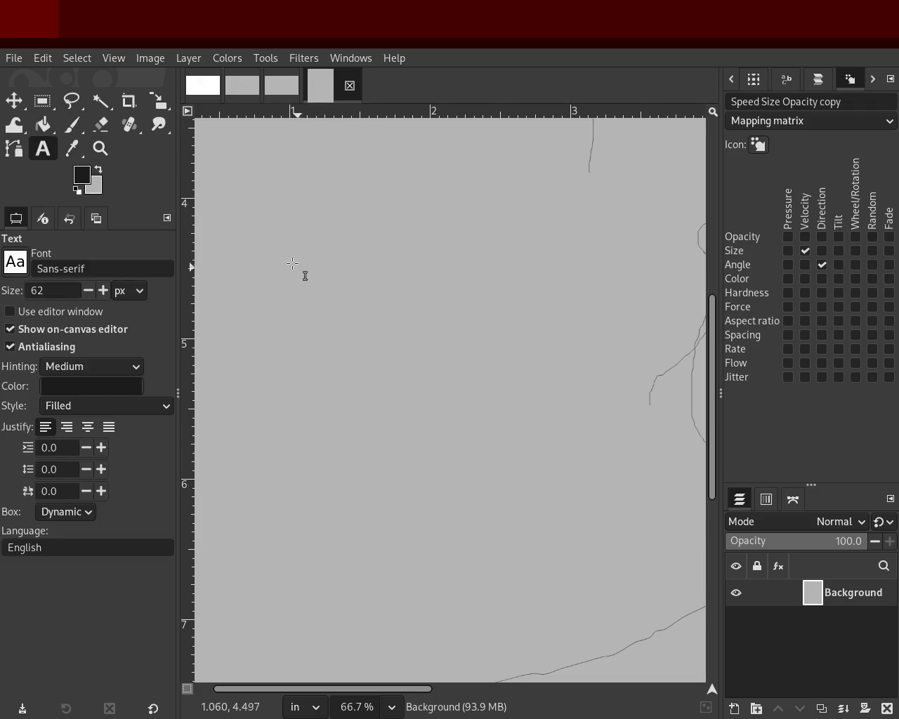
pyautogui.click(267, 214)
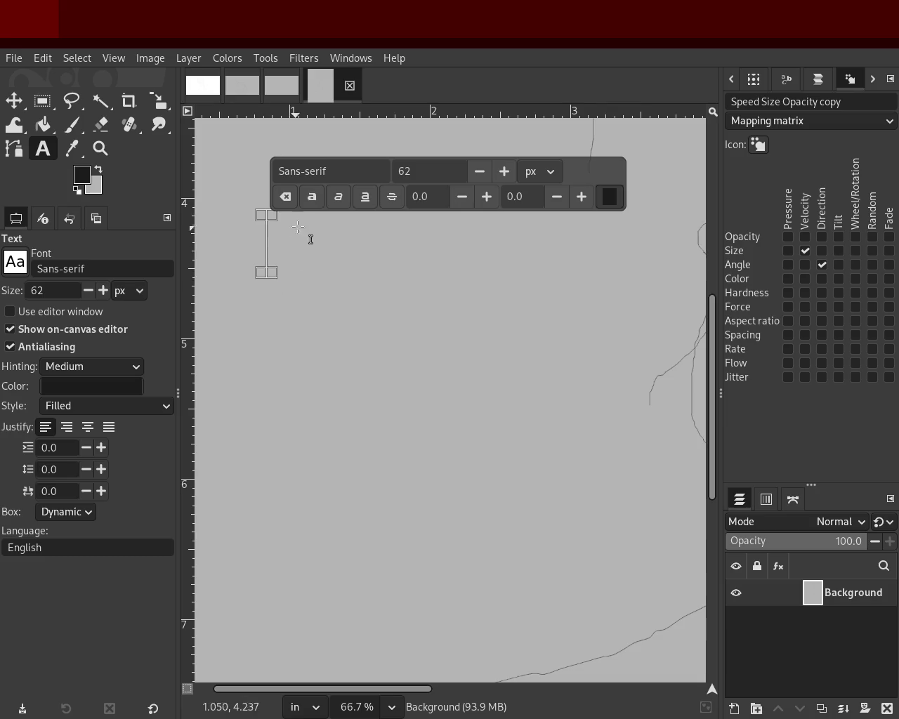
pyautogui.press('p')
pyautogui.moveTo(265, 240)
pyautogui.mouseDown()
pyautogui.moveTo(264, 302)
pyautogui.moveTo(274, 295)
pyautogui.mouseUp()
pyautogui.hotkey('ctrl', 'z')
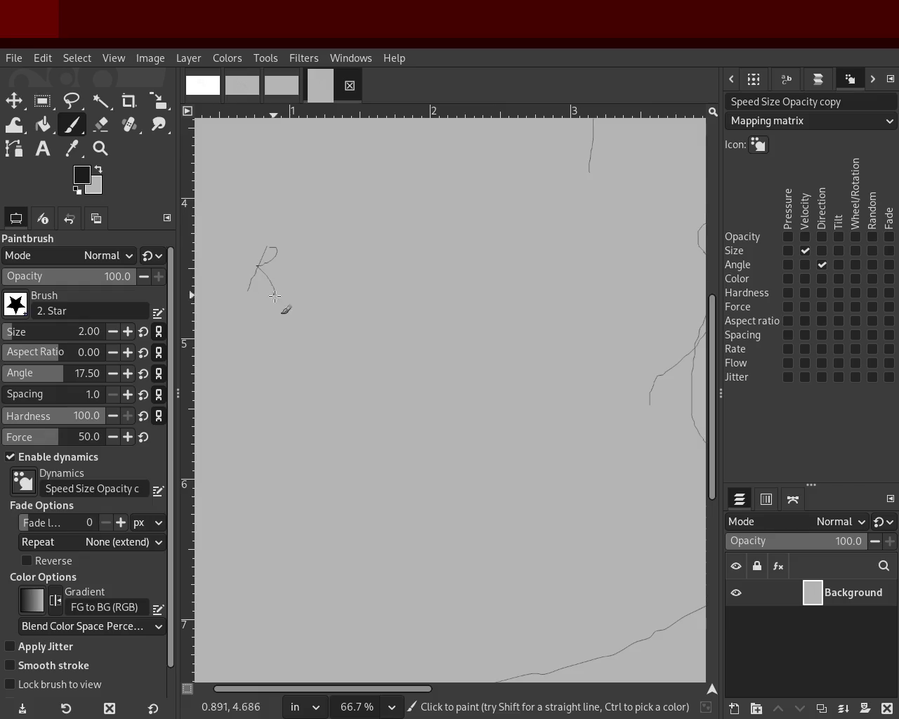
pyautogui.hotkey('ctrl', 'z')
pyautogui.moveTo(233, 261)
pyautogui.mouseDown()
pyautogui.moveTo(250, 227)
pyautogui.moveTo(246, 268)
pyautogui.moveTo(272, 243)
pyautogui.moveTo(288, 280)
pyautogui.moveTo(337, 273)
pyautogui.moveTo(335, 283)
pyautogui.mouseUp()
pyautogui.moveTo(390, 262)
pyautogui.mouseDown()
pyautogui.moveTo(388, 284)
pyautogui.moveTo(412, 261)
pyautogui.moveTo(402, 271)
pyautogui.moveTo(467, 288)
pyautogui.mouseUp()
# Step: Paint the second caption line 'TAKE OFF' beneath it
pyautogui.moveTo(232, 299)
pyautogui.mouseDown()
pyautogui.moveTo(231, 321)
pyautogui.moveTo(273, 292)
pyautogui.mouseUp()
pyautogui.moveTo(246, 331)
pyautogui.mouseDown()
pyautogui.moveTo(278, 331)
pyautogui.moveTo(280, 316)
pyautogui.mouseUp()
pyautogui.moveTo(288, 312); pyautogui.dragTo(290, 326)
pyautogui.moveTo(290, 325)
pyautogui.mouseDown()
pyautogui.moveTo(312, 337)
pyautogui.moveTo(335, 304)
pyautogui.mouseUp()
pyautogui.moveTo(309, 320)
pyautogui.mouseDown()
pyautogui.moveTo(330, 320)
pyautogui.moveTo(345, 341)
pyautogui.mouseUp()
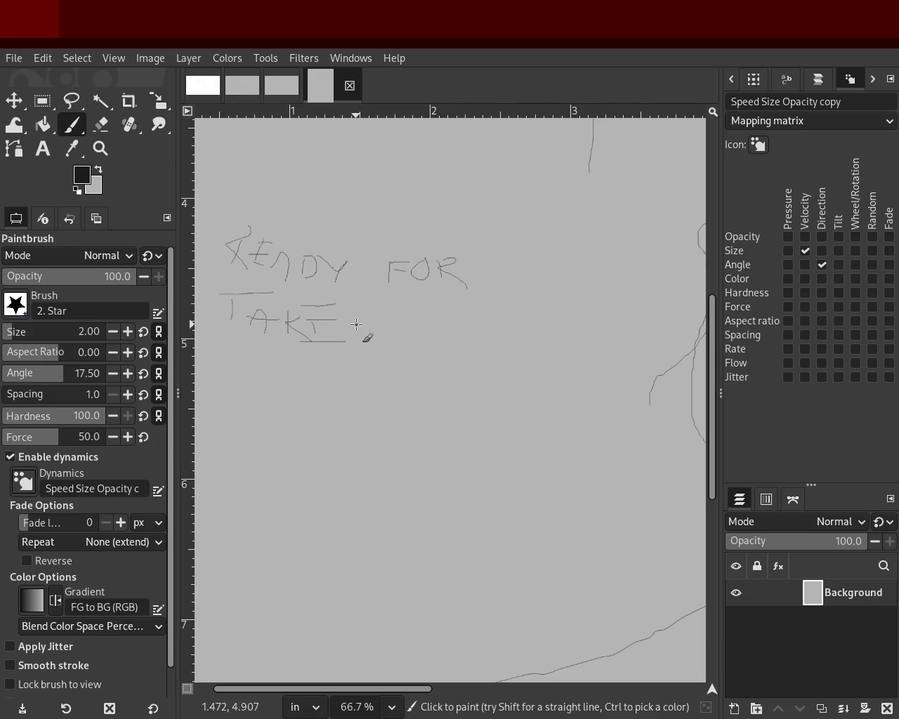
pyautogui.moveTo(420, 318)
pyautogui.mouseDown()
pyautogui.moveTo(426, 345)
pyautogui.moveTo(439, 331)
pyautogui.mouseUp()
pyautogui.moveTo(425, 320); pyautogui.dragTo(482, 314)
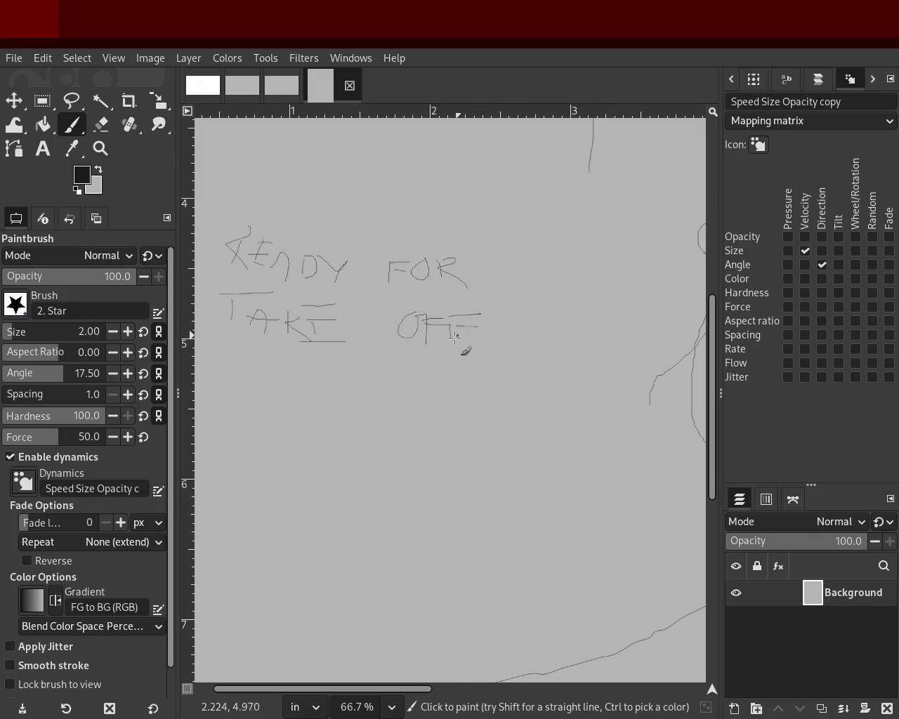
pyautogui.click(100, 148)
pyautogui.scroll(-3, 331, 361)
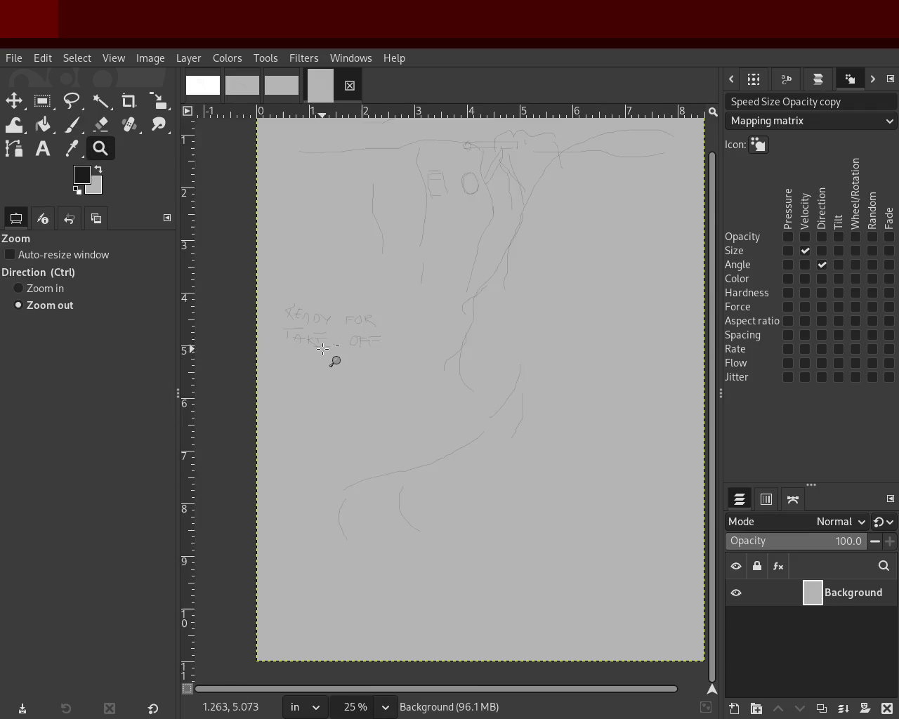
# Step: Paint a speech-bubble loop and an extra word around the caption, then undo the strokes
pyautogui.click(375, 272)
pyautogui.keyDown('ctrl'); pyautogui.click(362, 335); pyautogui.keyUp('ctrl')
pyautogui.click(71, 125)
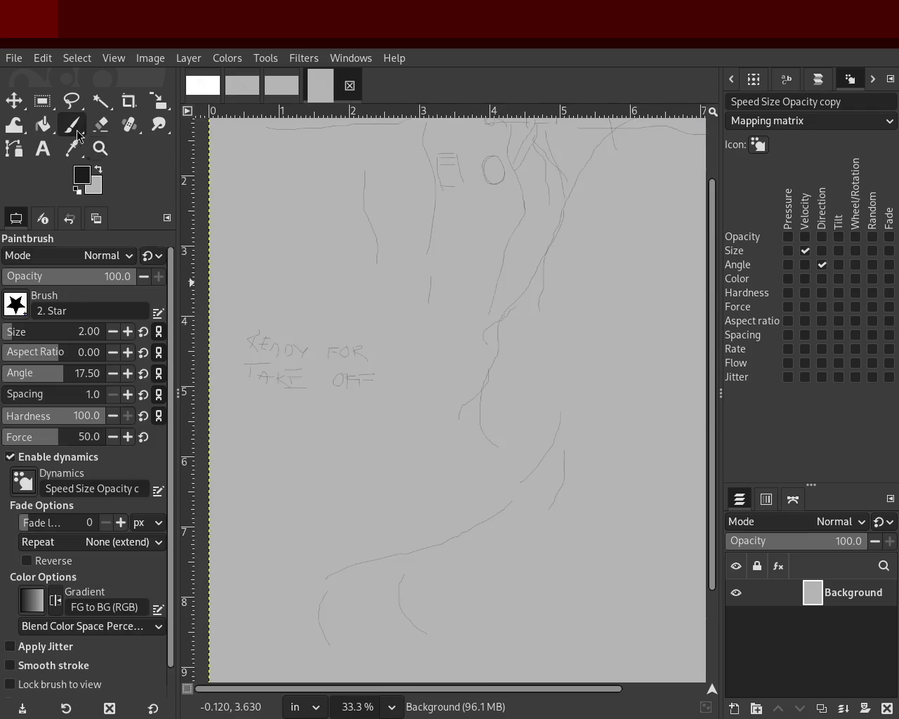
pyautogui.moveTo(441, 355)
pyautogui.mouseDown()
pyautogui.moveTo(235, 301)
pyautogui.moveTo(233, 412)
pyautogui.moveTo(365, 421)
pyautogui.moveTo(448, 363)
pyautogui.mouseUp()
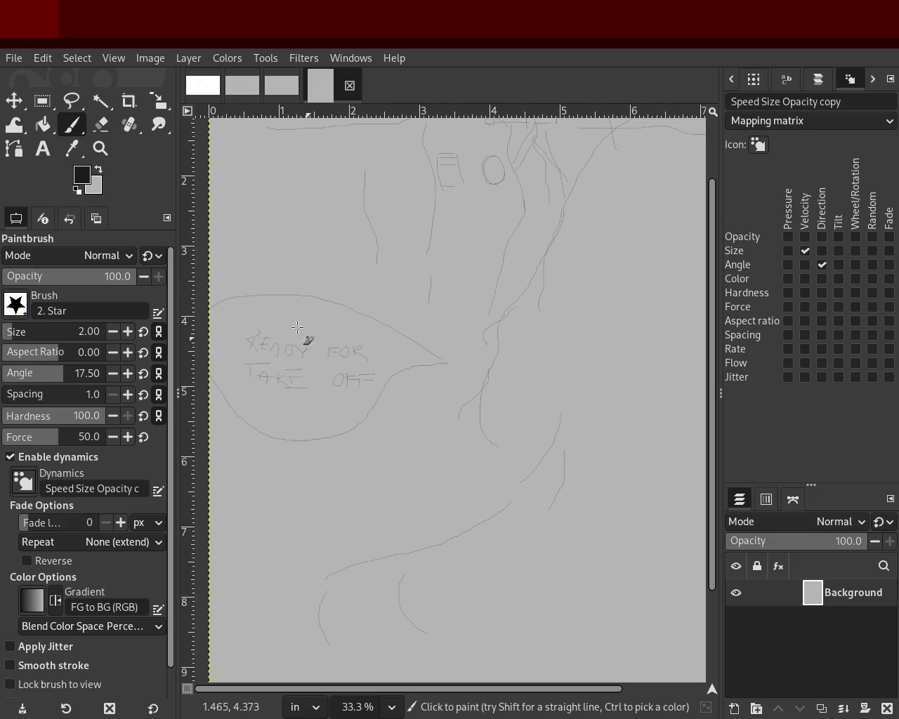
pyautogui.moveTo(300, 314)
pyautogui.mouseDown()
pyautogui.moveTo(302, 328)
pyautogui.moveTo(312, 310)
pyautogui.moveTo(341, 320)
pyautogui.mouseUp()
pyautogui.hotkey('ctrl', 'z')
pyautogui.hotkey('ctrl', 'z')
pyautogui.hotkey('ctrl', 'z')
pyautogui.hotkey('ctrl', 'z')
pyautogui.hotkey('ctrl', 'z')
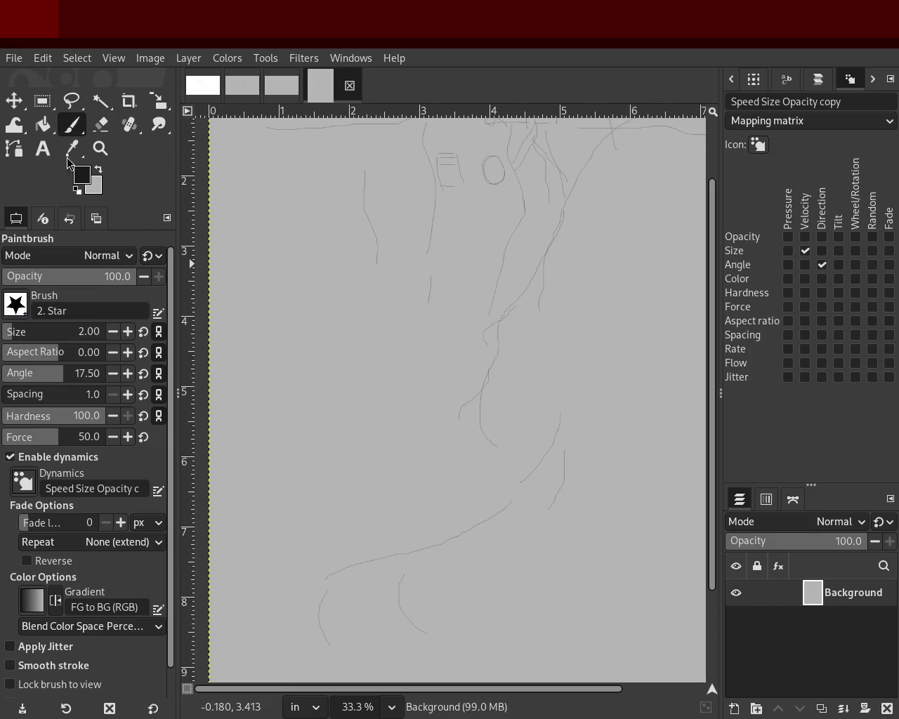
# Step: Add a text box left of the sketch reading 'read everyone for' and start a new line
pyautogui.press('t')
pyautogui.moveTo(274, 316)
pyautogui.mouseDown()
pyautogui.moveTo(392, 386)
pyautogui.moveTo(426, 386)
pyautogui.mouseUp()
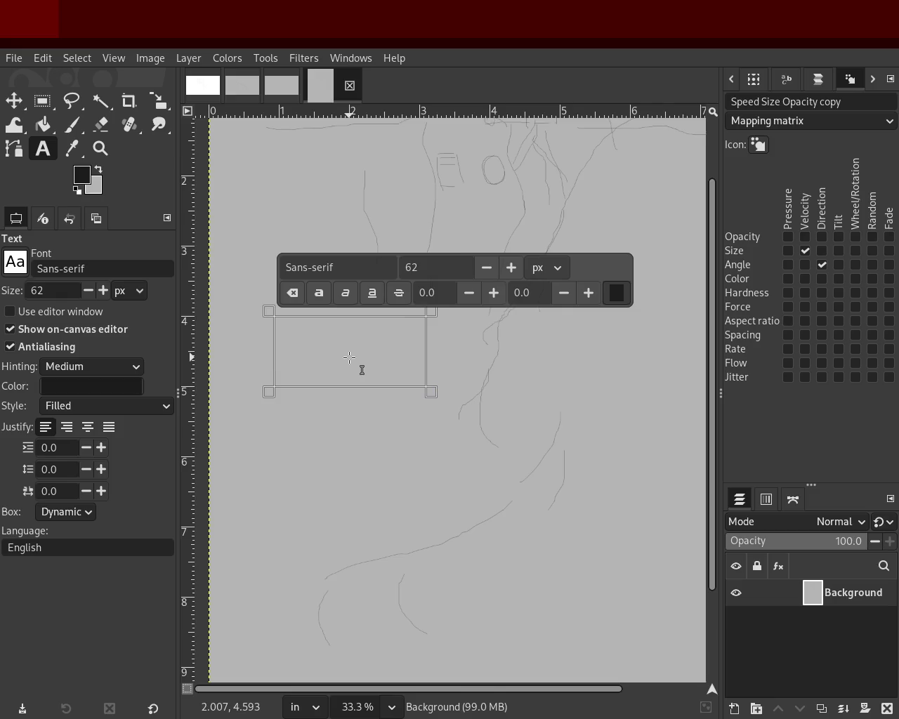
pyautogui.write('read everyone for')
pyautogui.press('Return')
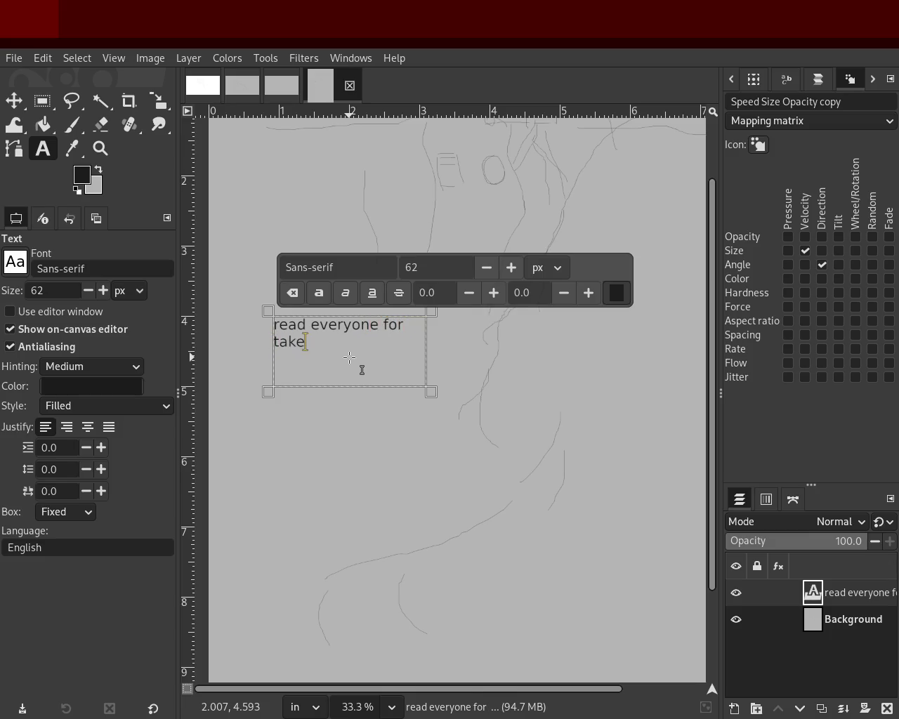
# Step: Edit the caption's font, then revert it to Sans-serif
pyautogui.click(377, 268)
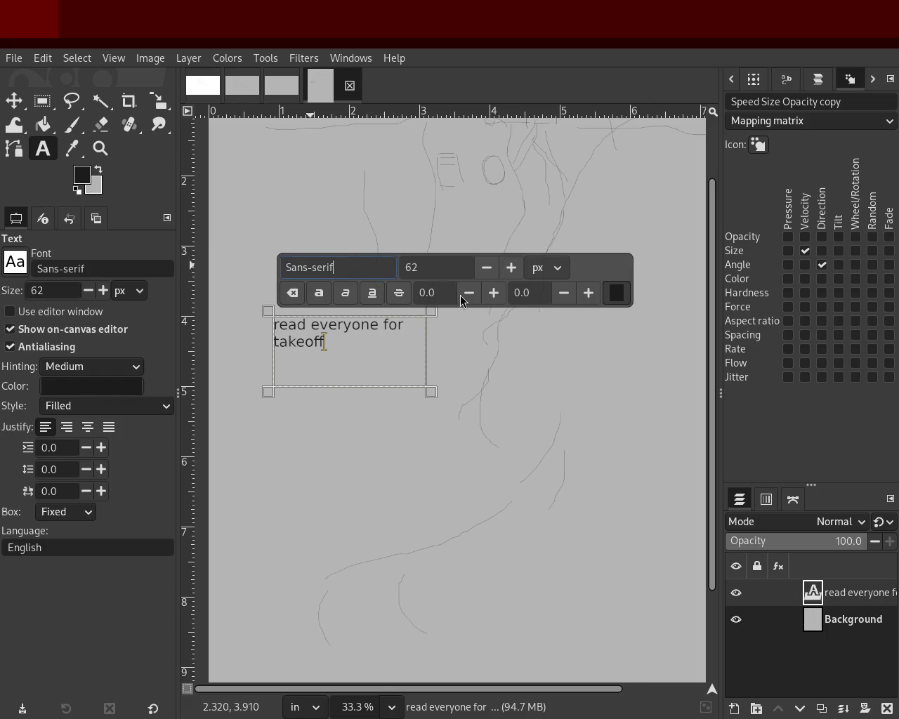
pyautogui.click(380, 383)
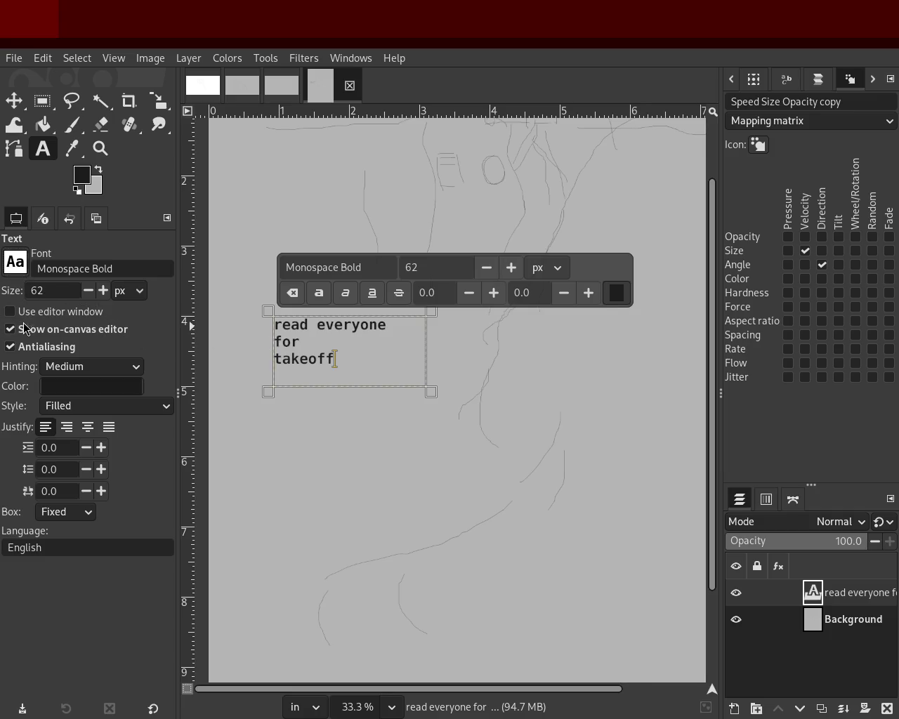
pyautogui.hotkey('ctrl', 'z')
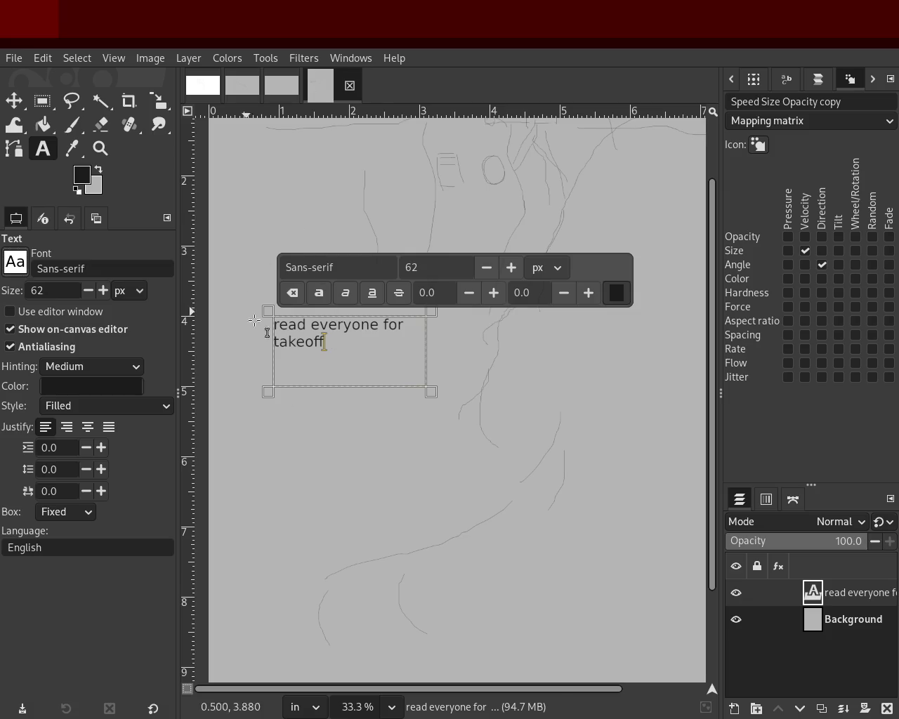
# Step: Replace the caption's word 'read' with 'make every'
pyautogui.doubleClick(288, 327)
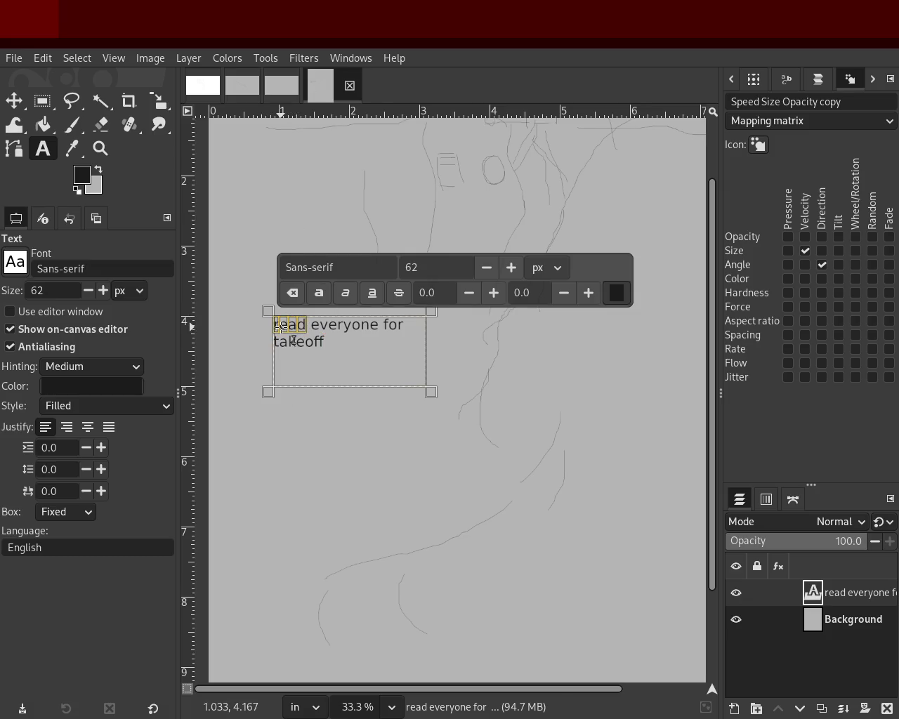
pyautogui.write('make eve')
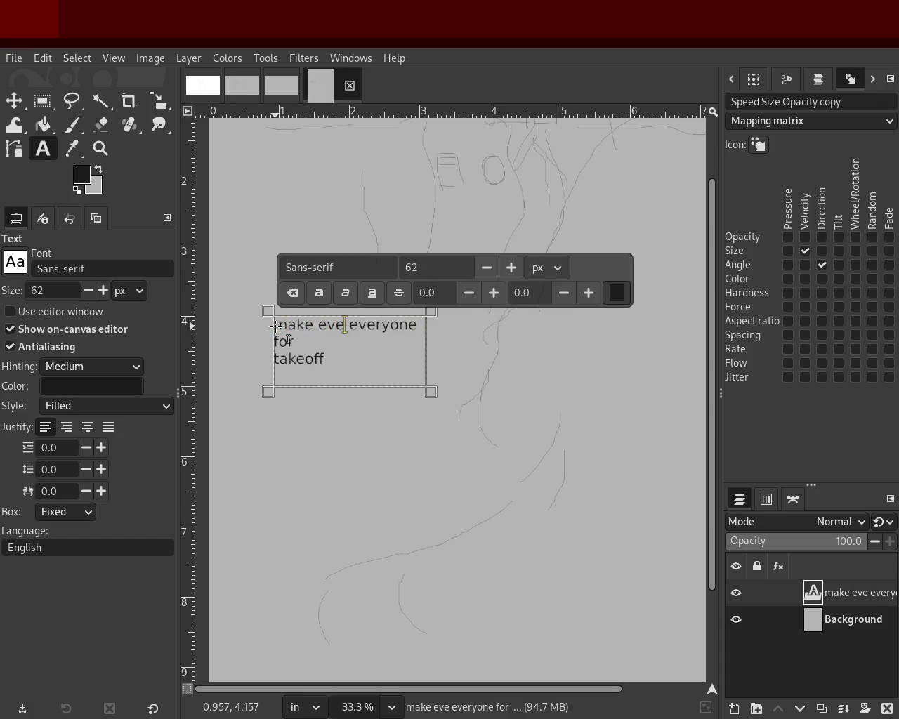
pyautogui.write('ry')
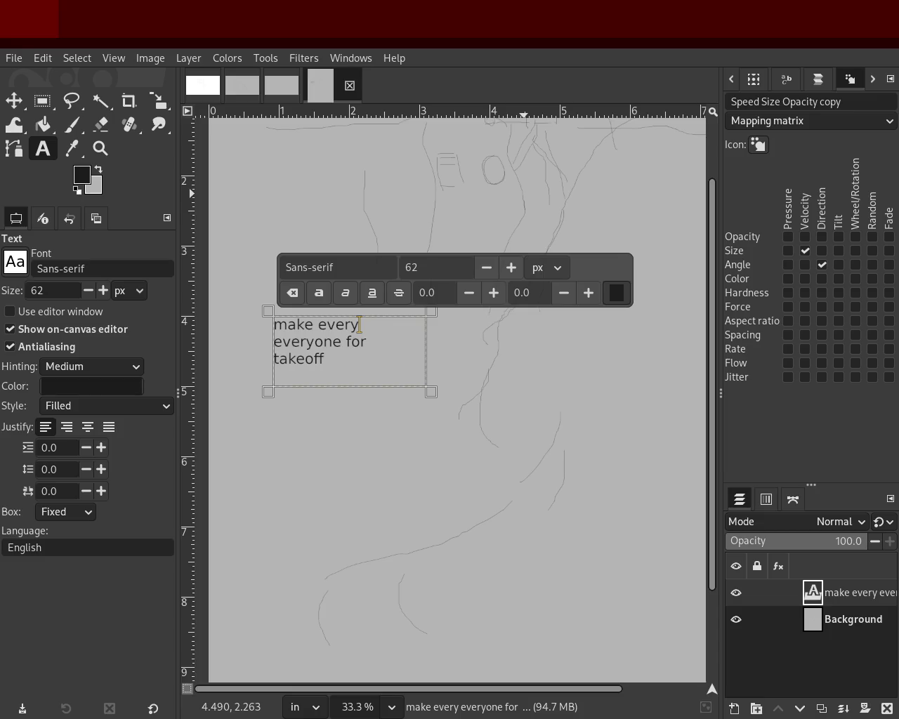
# Step: Save the grey sketch with the 'make every everyone for takeoff' text as 63.xcf
pyautogui.hotkey('ctrl', 's')
# Step: Close the extra grey sketch images that have no text
pyautogui.doubleClick(320, 360)
pyautogui.click(314, 360)
pyautogui.hotkey('alt', '1')
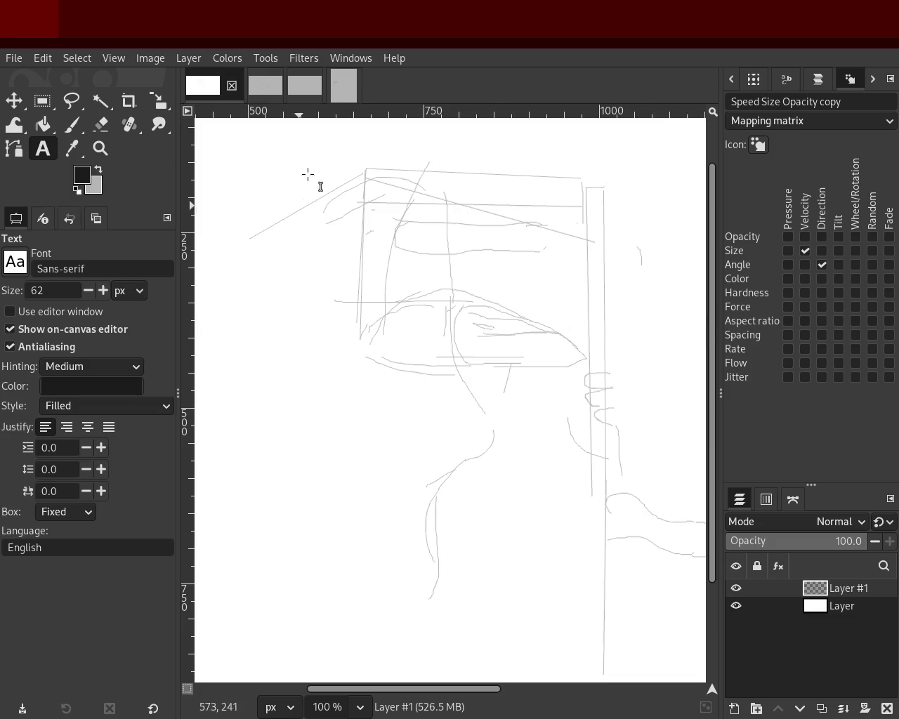
pyautogui.click(280, 87)
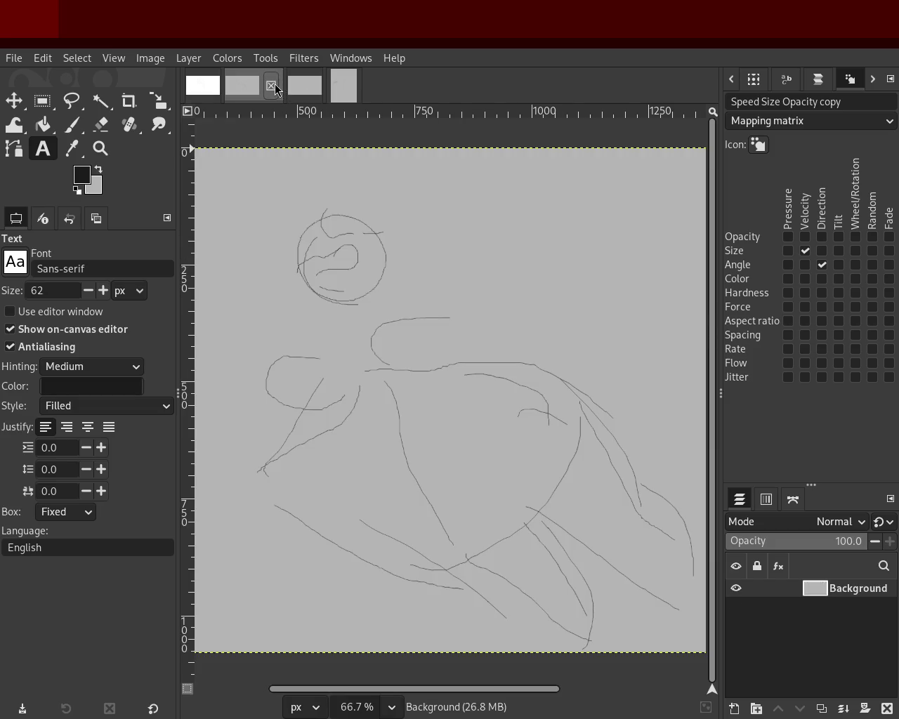
pyautogui.click(271, 85)
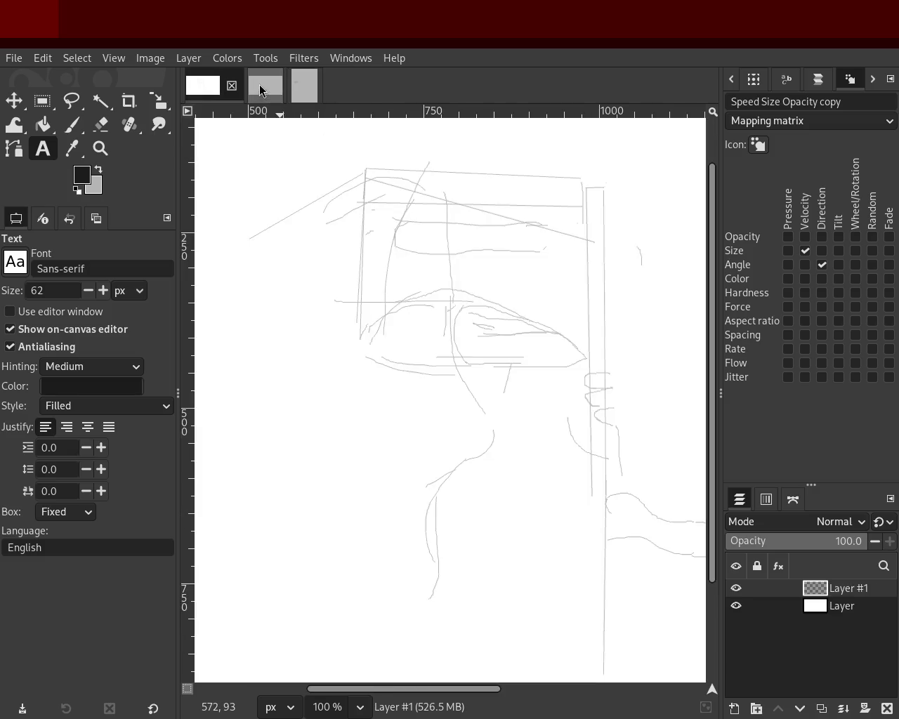
pyautogui.click(253, 87)
pyautogui.click(271, 85)
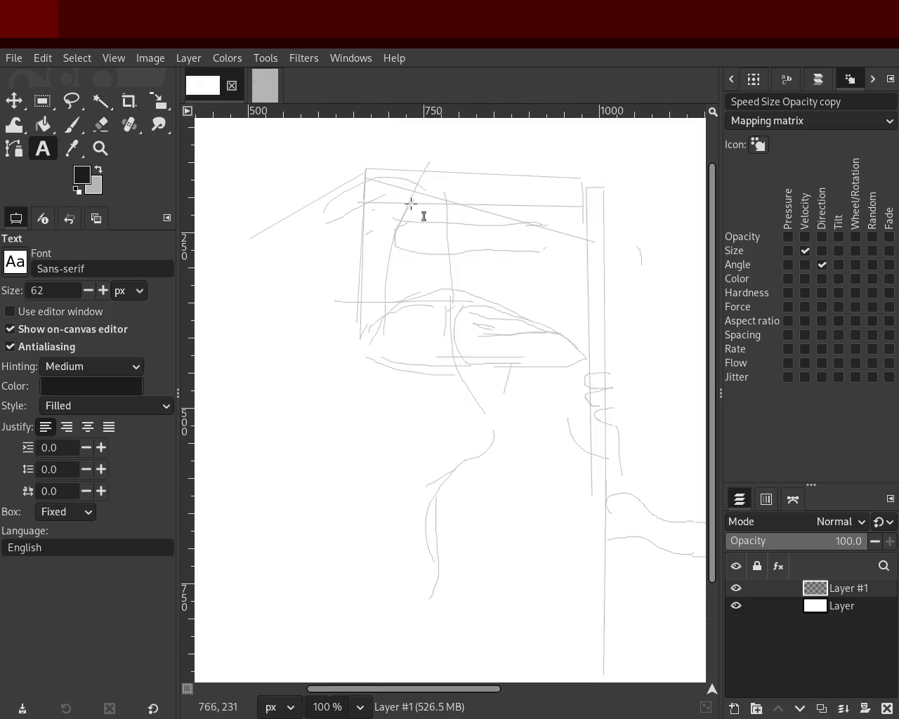
# Step: Close the white sketch image, then minimize GIMP to reach the desktop
pyautogui.click(265, 85)
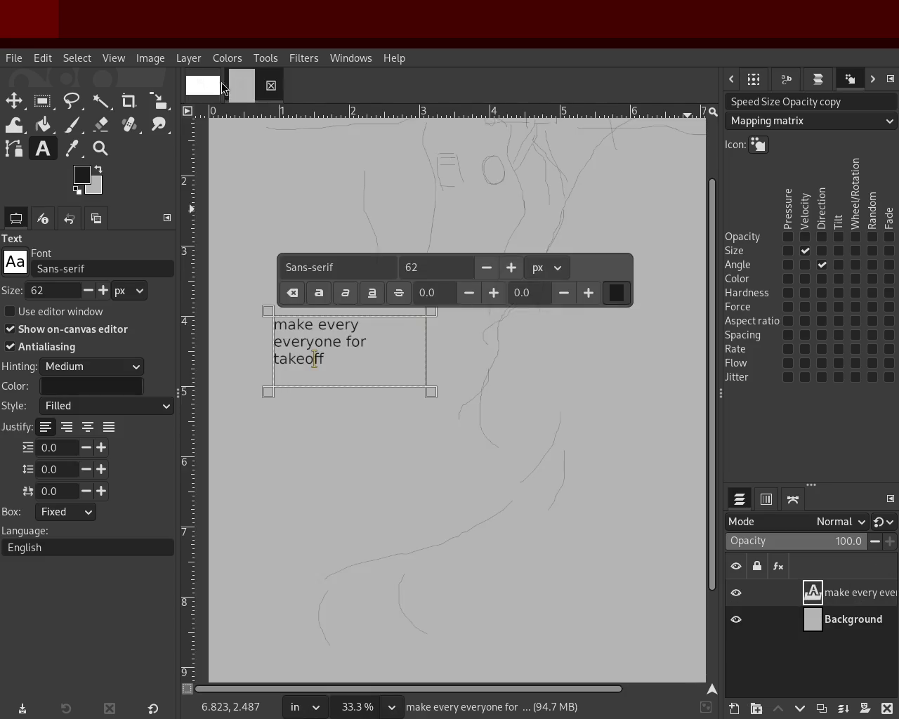
pyautogui.click(211, 85)
pyautogui.click(233, 85)
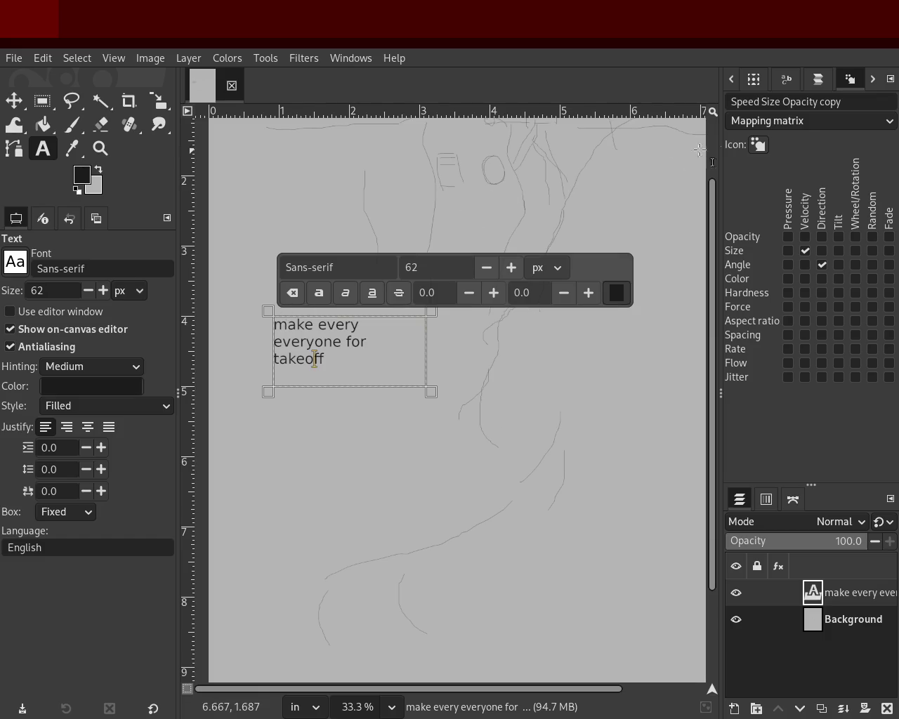
pyautogui.click(882, 58)
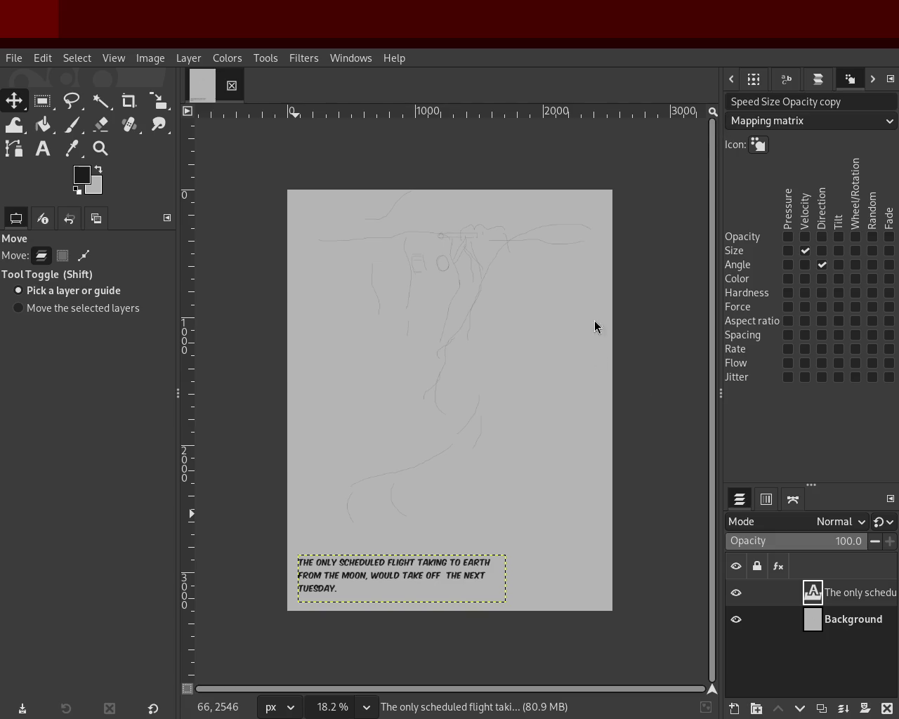
pyautogui.click(100, 148)
pyautogui.keyDown('ctrl'); pyautogui.scroll(-3, 520, 356); pyautogui.keyUp('ctrl')
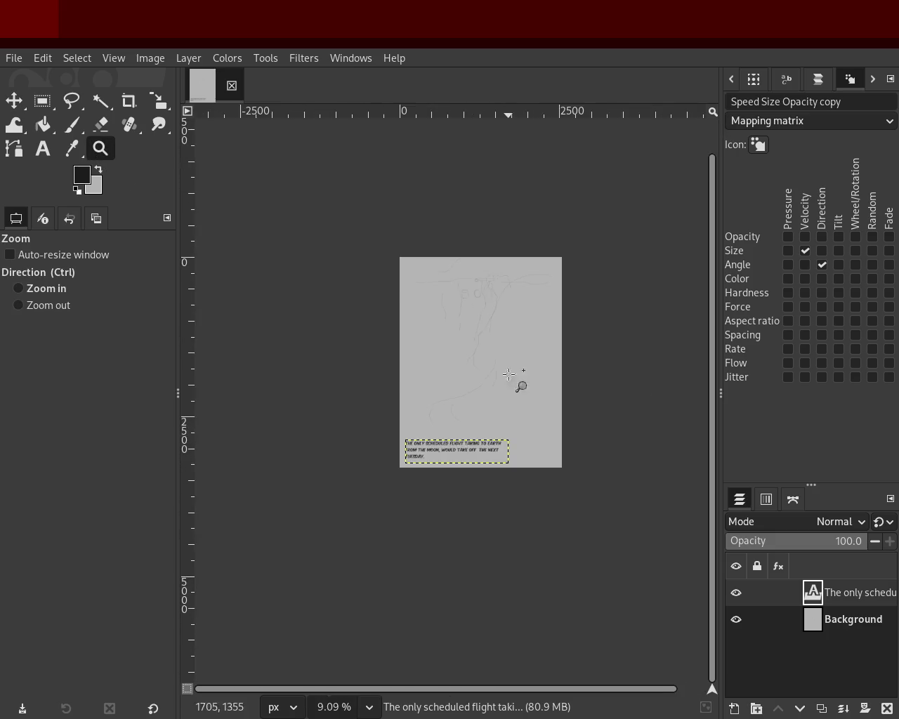
pyautogui.keyDown('ctrl'); pyautogui.scroll(4, 474, 453); pyautogui.keyUp('ctrl')
pyautogui.keyDown('ctrl'); pyautogui.scroll(1, 474, 453); pyautogui.keyUp('ctrl')
pyautogui.keyDown('ctrl'); pyautogui.scroll(-1, 450, 453); pyautogui.keyUp('ctrl')
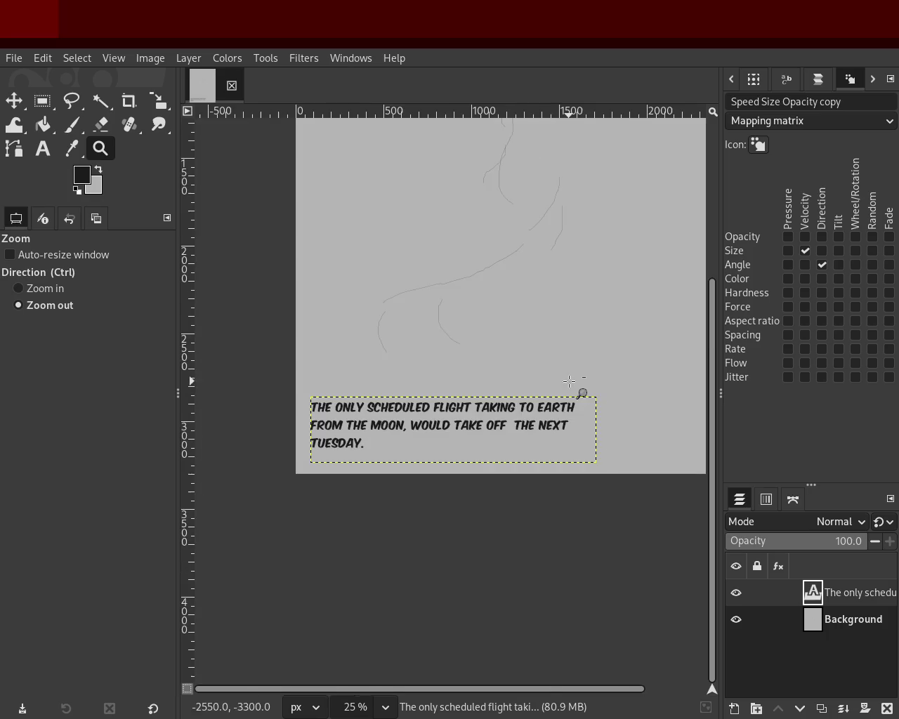
pyautogui.keyDown('ctrl'); pyautogui.scroll(1, 473, 450); pyautogui.keyUp('ctrl')
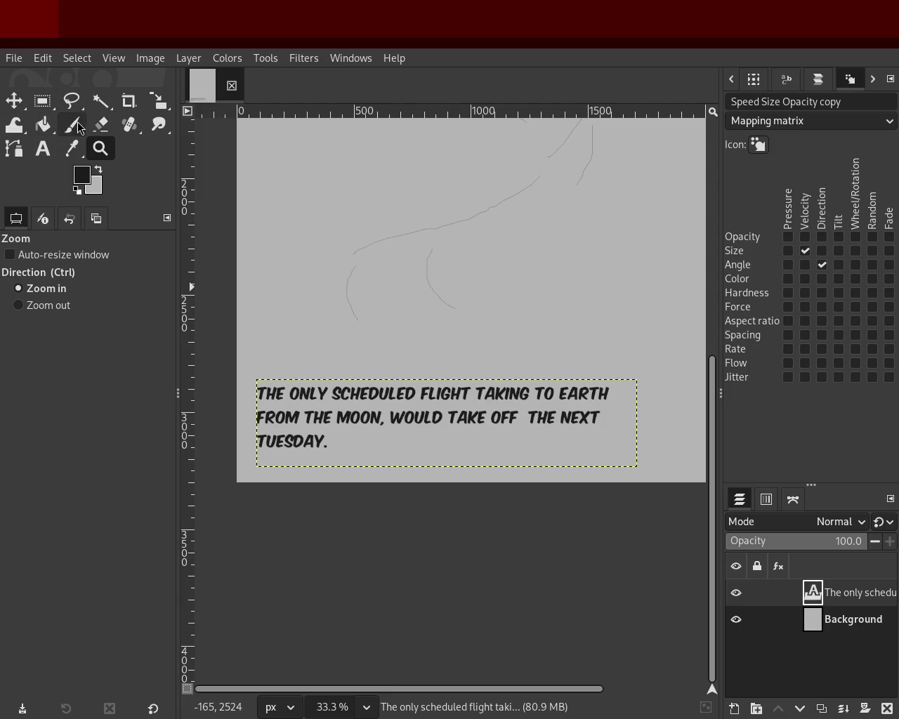
pyautogui.click(331, 428)
pyautogui.click(336, 436)
pyautogui.keyDown('ctrl'); pyautogui.click(343, 399); pyautogui.keyUp('ctrl')
pyautogui.keyDown('ctrl'); pyautogui.click(343, 399); pyautogui.keyUp('ctrl')
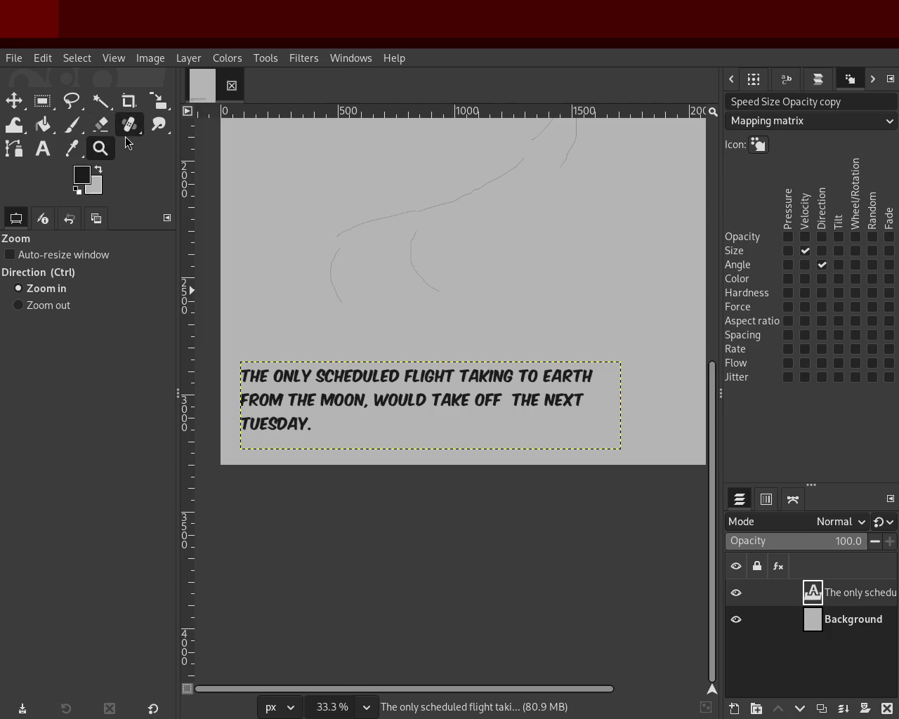
pyautogui.click(40, 153)
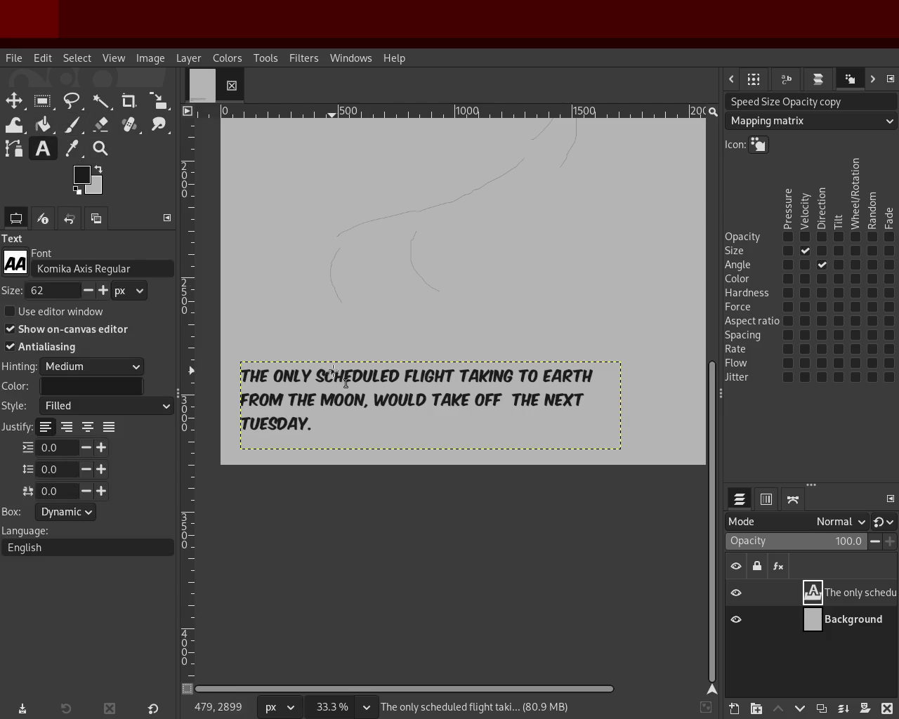
# Step: Delete 'TAKING OFF' and the extra space from the narration sentence
pyautogui.click(335, 372)
pyautogui.click(466, 373)
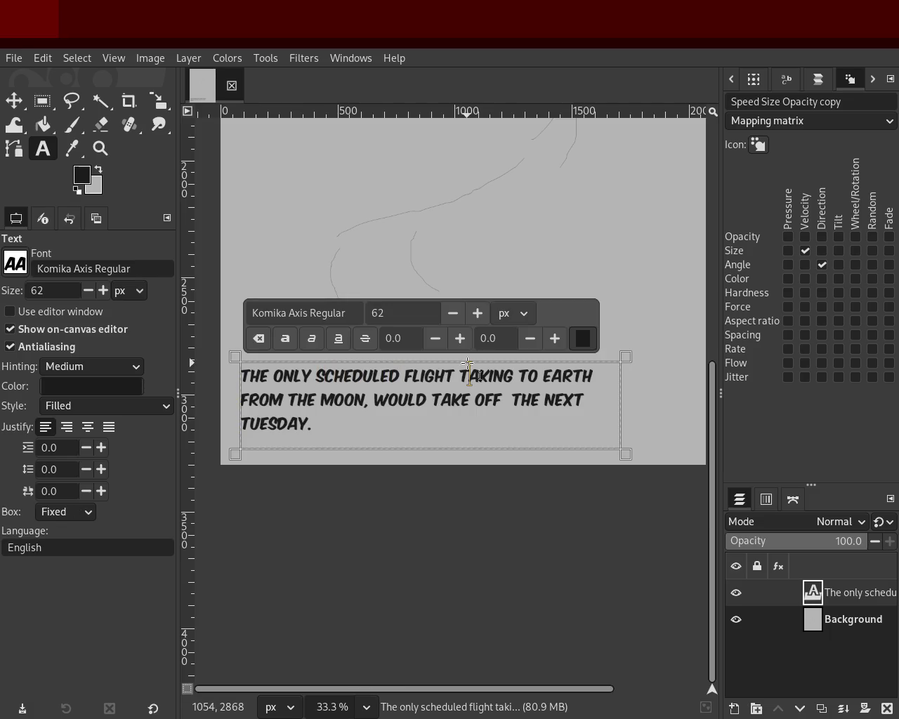
pyautogui.click(525, 367)
pyautogui.write('off')
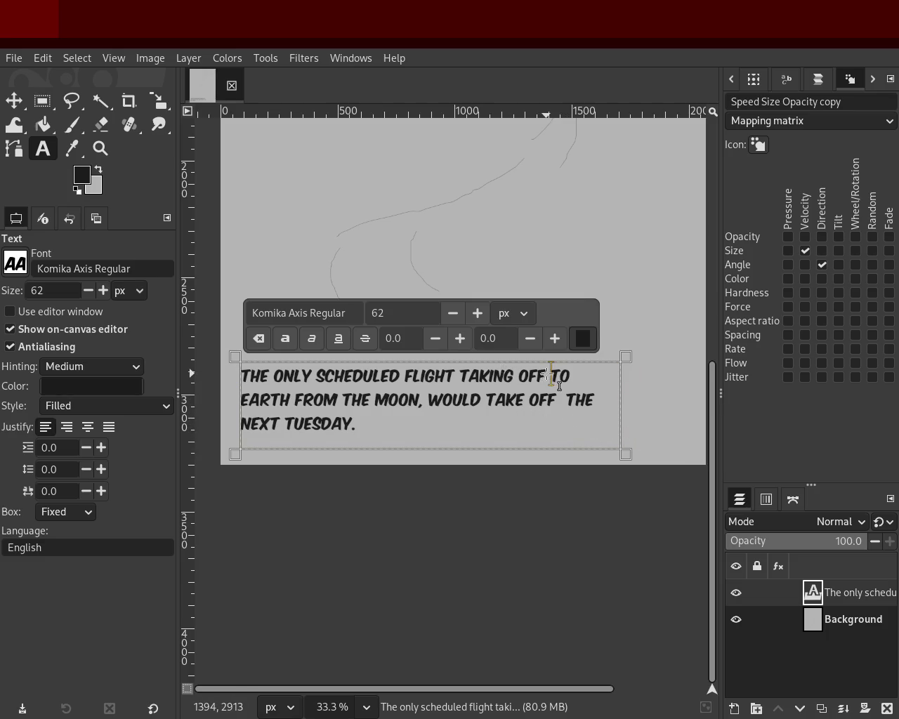
pyautogui.press('BackSpace')
pyautogui.press('BackSpace')
pyautogui.press('BackSpace')
pyautogui.press('BackSpace')
pyautogui.press('BackSpace')
pyautogui.press('BackSpace')
pyautogui.press('BackSpace')
pyautogui.press('BackSpace')
pyautogui.press('BackSpace')
pyautogui.press('BackSpace')
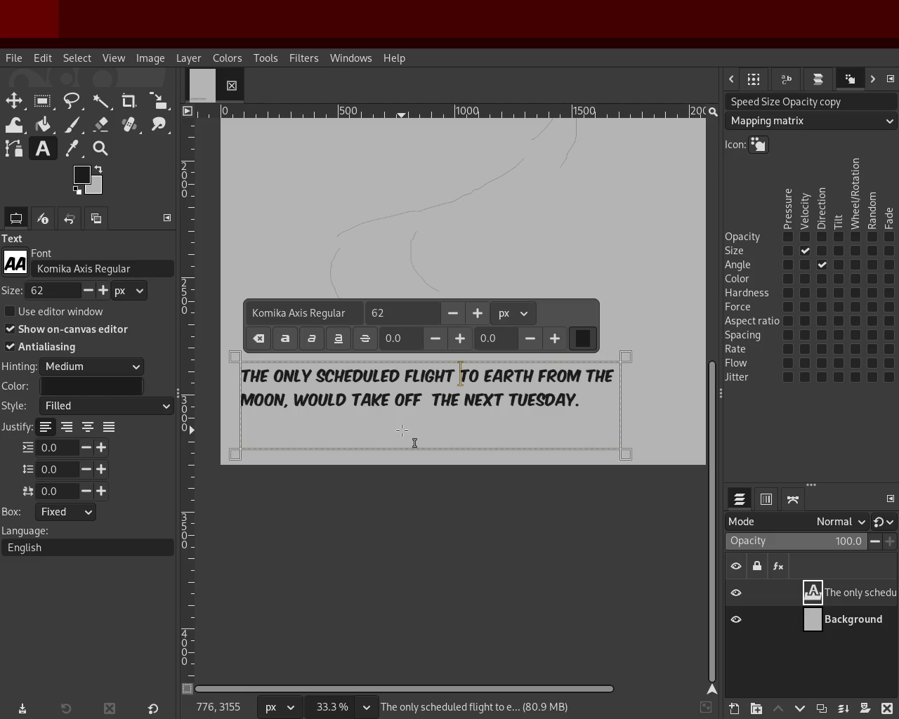
pyautogui.click(421, 402)
pyautogui.press('Delete')
# Step: After 'TUESDAY.', add the sentence 'It meant Laurel had plenty of time book HIS FLIGHT'
pyautogui.press('Right')
pyautogui.press('Right')
pyautogui.press('Right')
pyautogui.press('Right')
pyautogui.press('Right')
pyautogui.press('Right')
pyautogui.press('Right')
pyautogui.write('It meant Laurel had plenty of time')
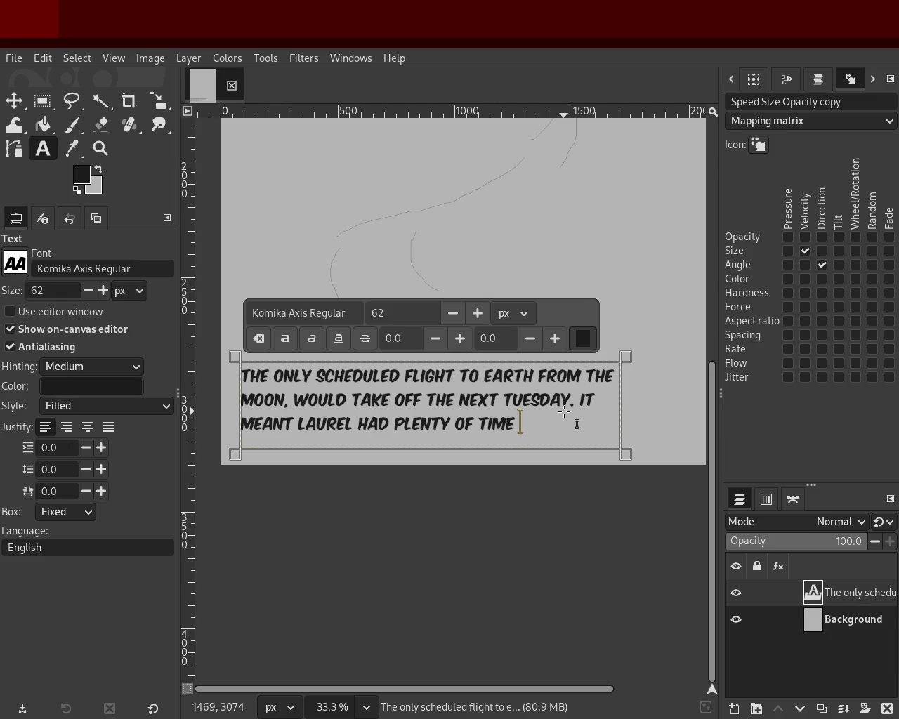
pyautogui.write('book')
pyautogui.write(' HIS FLIG')
pyautogui.write('HT')
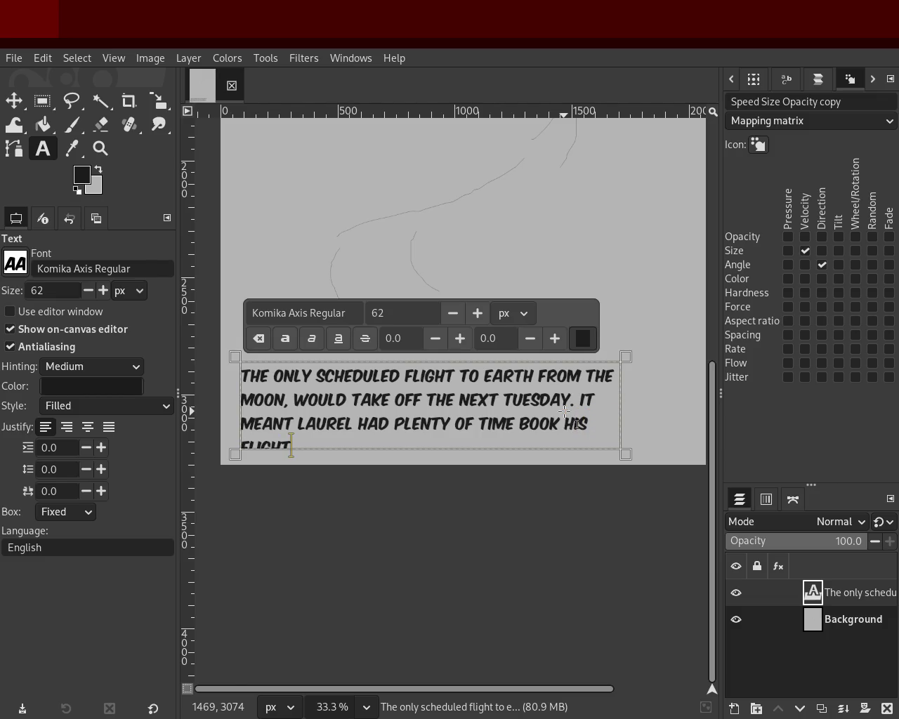
pyautogui.click(355, 378)
# Step: Drag the narration text layer up near the top of the page, ending at 33.3% zoom
pyautogui.click(22, 110)
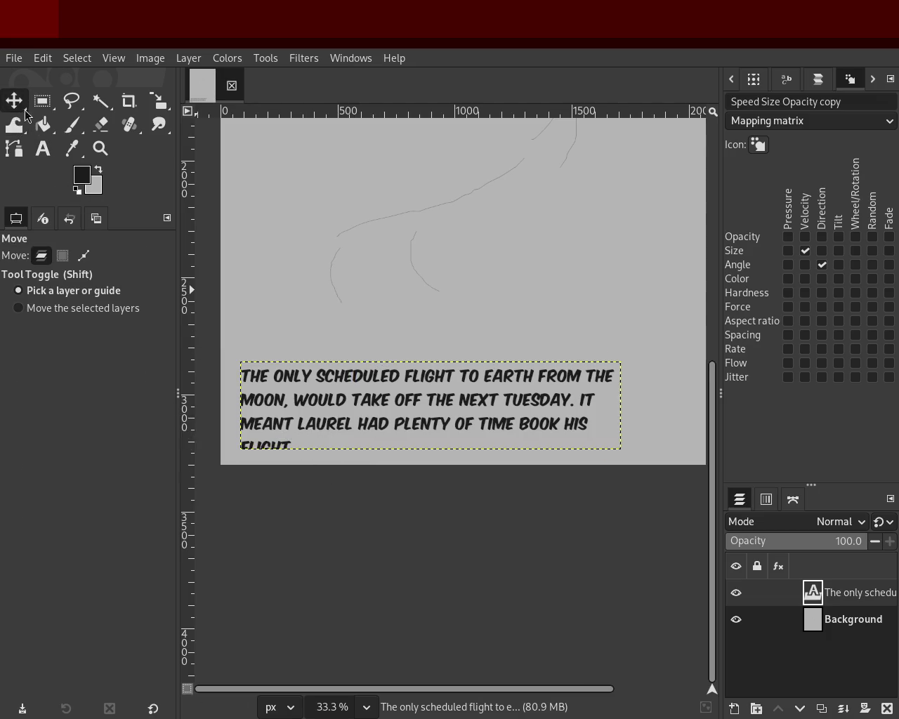
pyautogui.moveTo(413, 412); pyautogui.dragTo(435, 171)
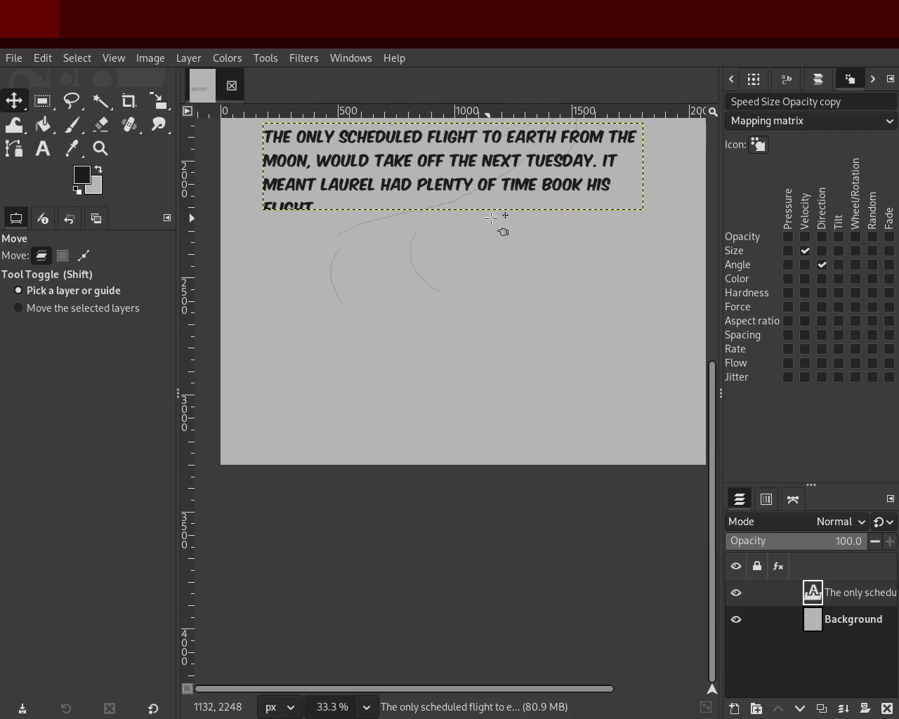
pyautogui.click(100, 150)
pyautogui.keyDown('ctrl'); pyautogui.click(394, 341); pyautogui.keyUp('ctrl')
pyautogui.keyDown('ctrl'); pyautogui.click(393, 341); pyautogui.keyUp('ctrl')
pyautogui.click(394, 341)
pyautogui.click(394, 341)
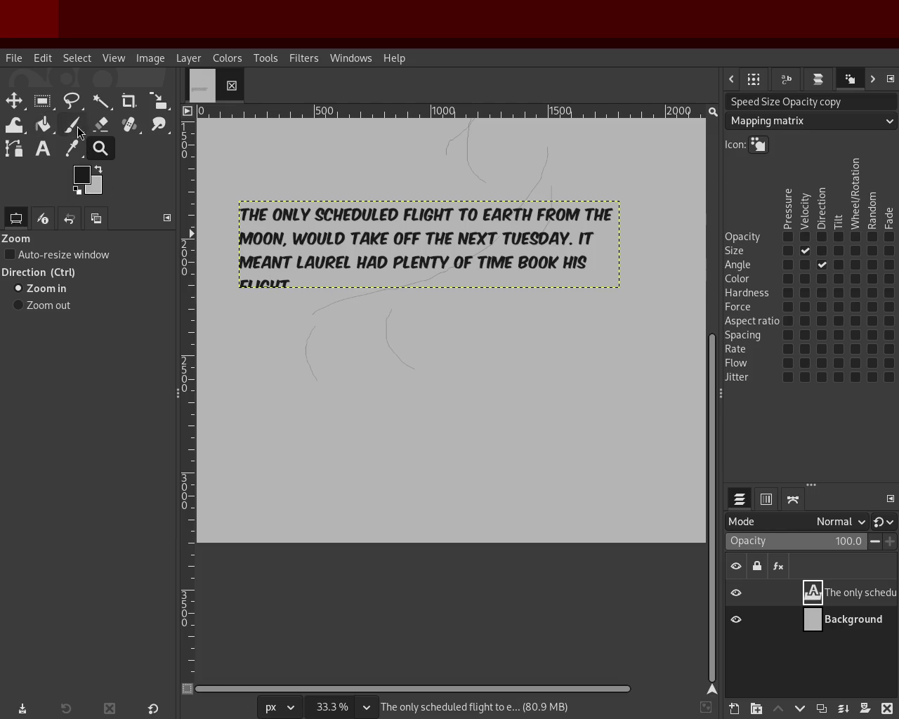
# Step: Enlarge the narration text box, end the FLIGHT sentence with a period, and start a new paragraph
pyautogui.click(43, 148)
pyautogui.click(395, 261)
pyautogui.doubleClick(395, 261)
pyautogui.moveTo(600, 304)
pyautogui.mouseDown()
pyautogui.moveTo(602, 334)
pyautogui.moveTo(590, 357)
pyautogui.mouseUp()
pyautogui.click(379, 279)
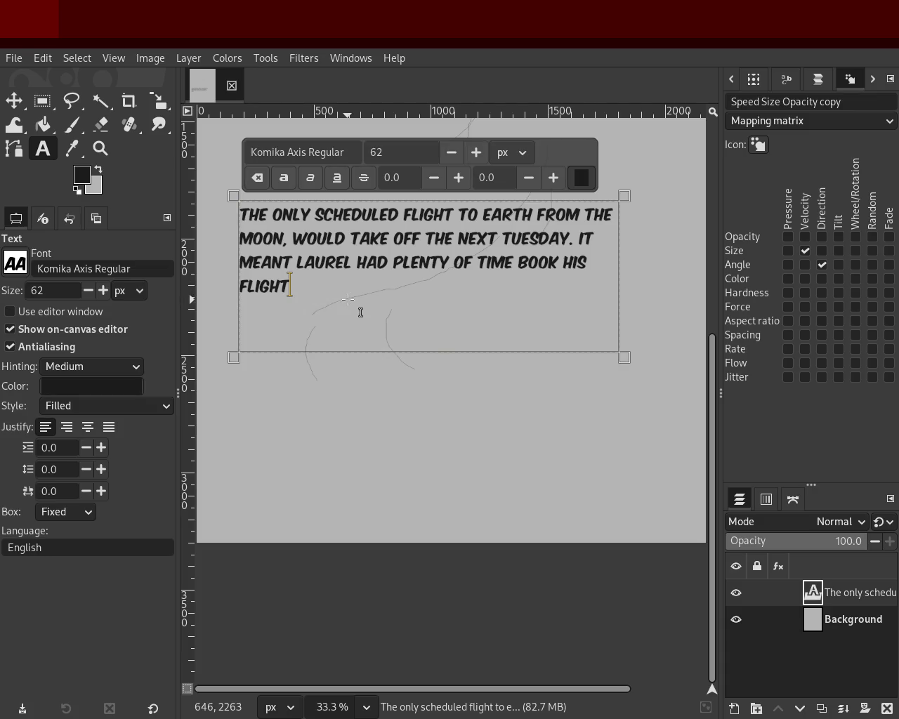
pyautogui.write('.')
pyautogui.press('Return')
pyautogui.press('Return')
# Step: Type the quoted line "I CAN'T WAIT UNTIL I REPLACE MY GRAVITATIONAL BOOTS"
pyautogui.write('I')
pyautogui.write(" CAN'T")
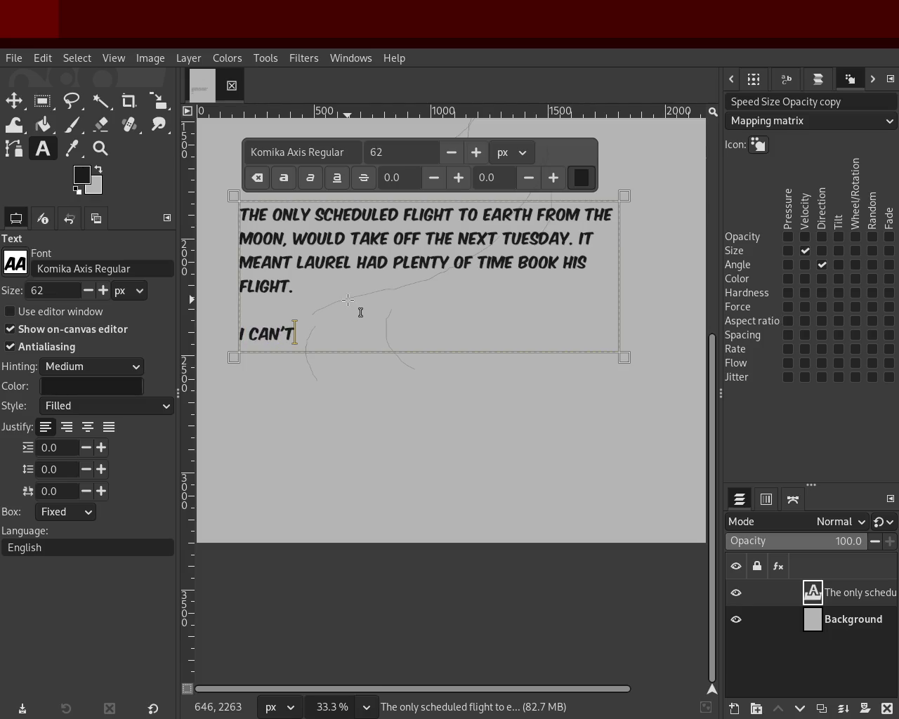
pyautogui.press('Left')
pyautogui.press('Left')
pyautogui.press('Left')
pyautogui.press('Left')
pyautogui.write('"')
pyautogui.press('End')
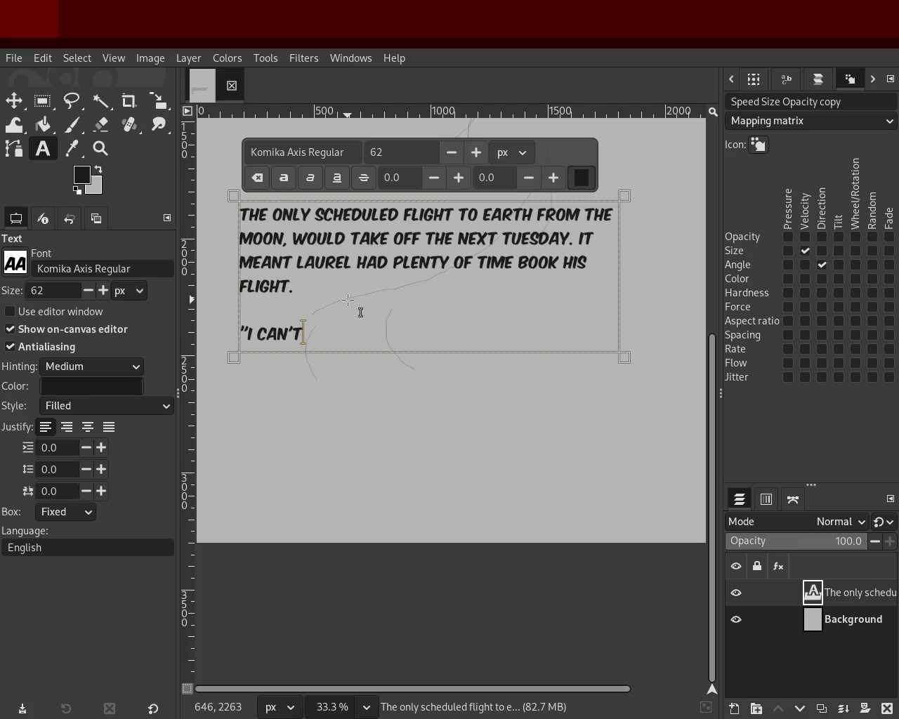
pyautogui.write('WAIT ')
pyautogui.write('UNTIL I ')
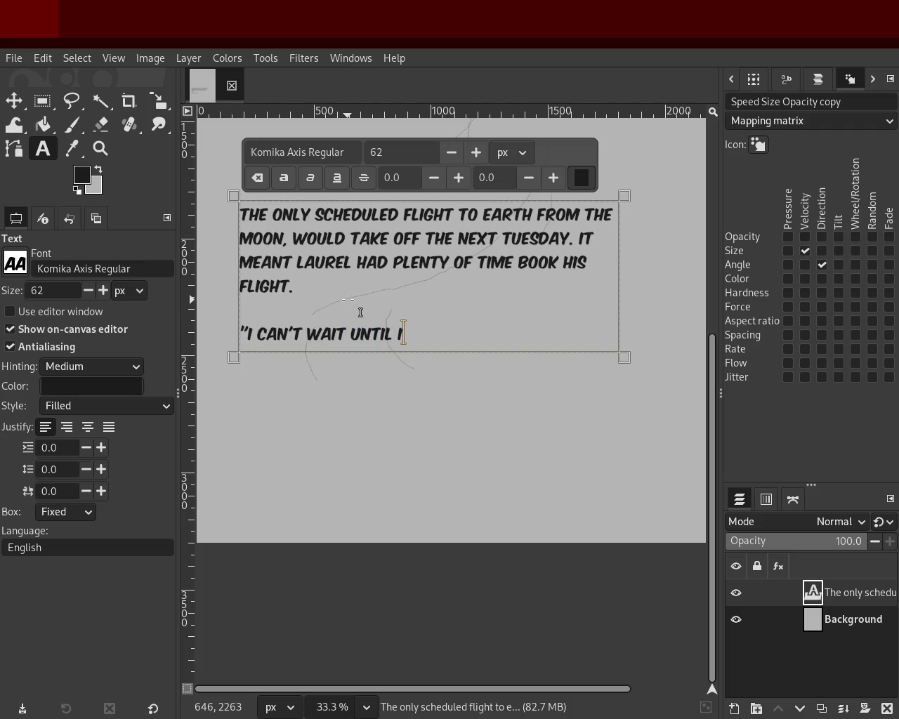
pyautogui.write('REPLACE MY ')
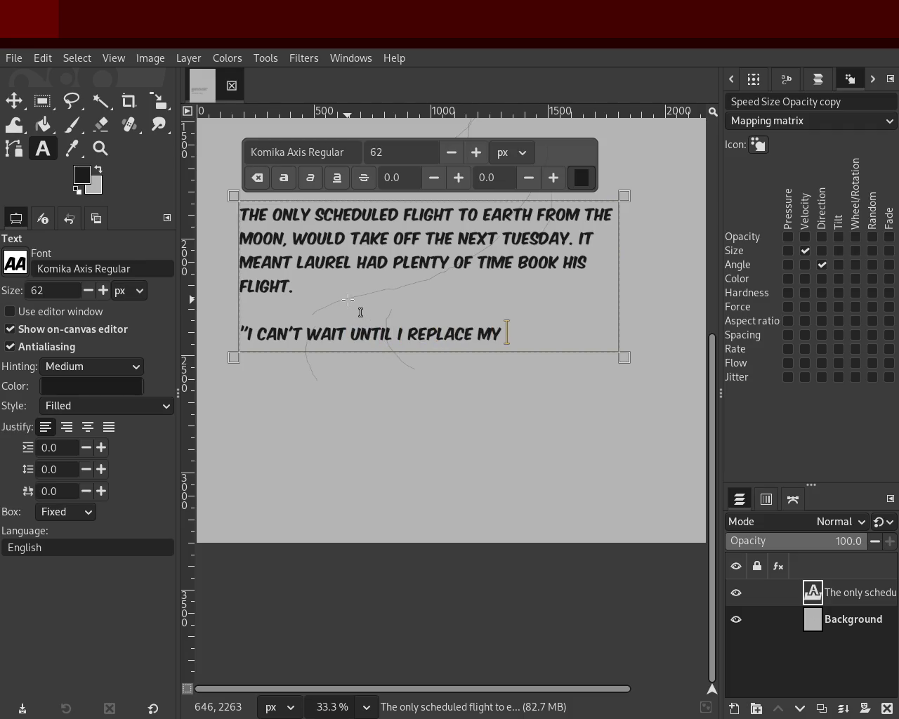
pyautogui.write('GRAVITATO')
pyautogui.press('BackSpace')
pyautogui.write('IONAL ')
pyautogui.write('BO')
pyautogui.moveTo(262, 353); pyautogui.dragTo(266, 381)
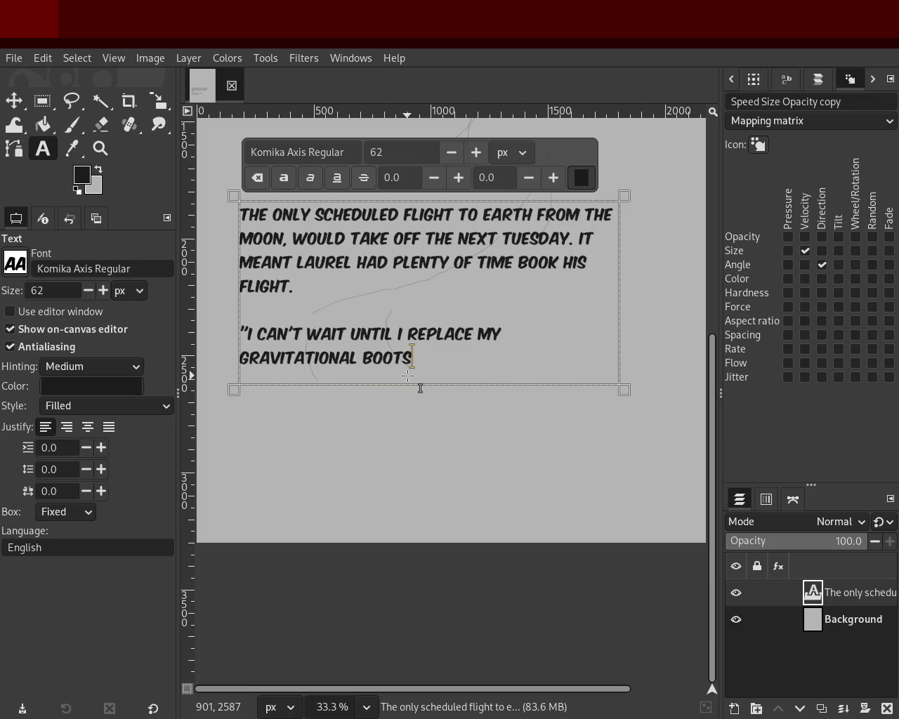
pyautogui.write('"')
# Step: Insert "'M ABLE TO HEAD BACK TO EARTH AND" before REPLACE in the quote
pyautogui.click(360, 312)
pyautogui.click(403, 332)
pyautogui.write('come bac')
pyautogui.press('BackSpace')
pyautogui.press('BackSpace')
pyautogui.press('BackSpace')
pyautogui.press('BackSpace')
pyautogui.press('BackSpace')
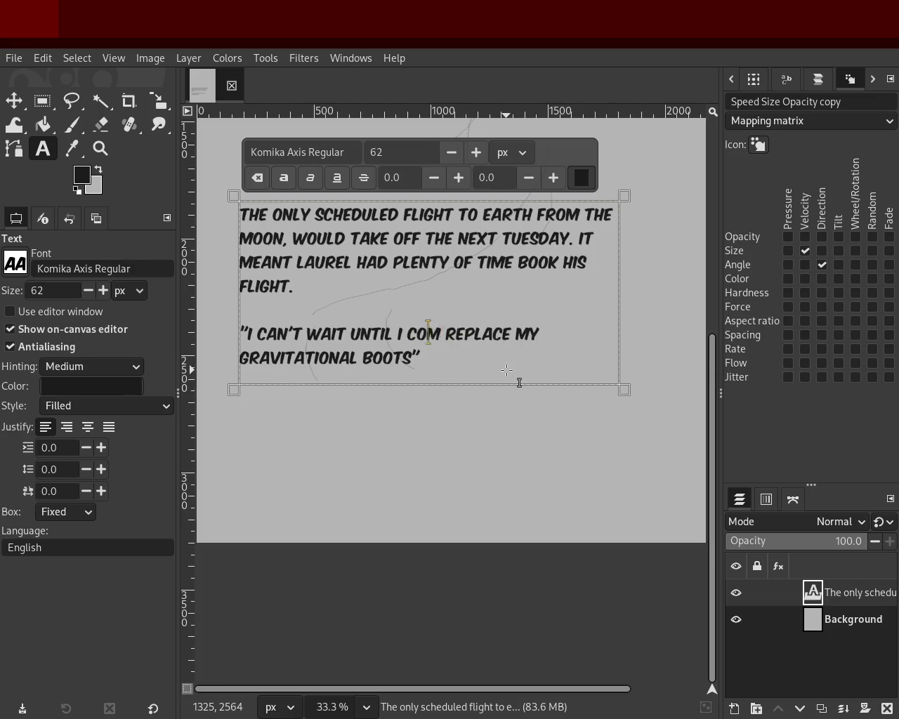
pyautogui.press('BackSpace')
pyautogui.press('BackSpace')
pyautogui.press('BackSpace')
pyautogui.press('BackSpace')
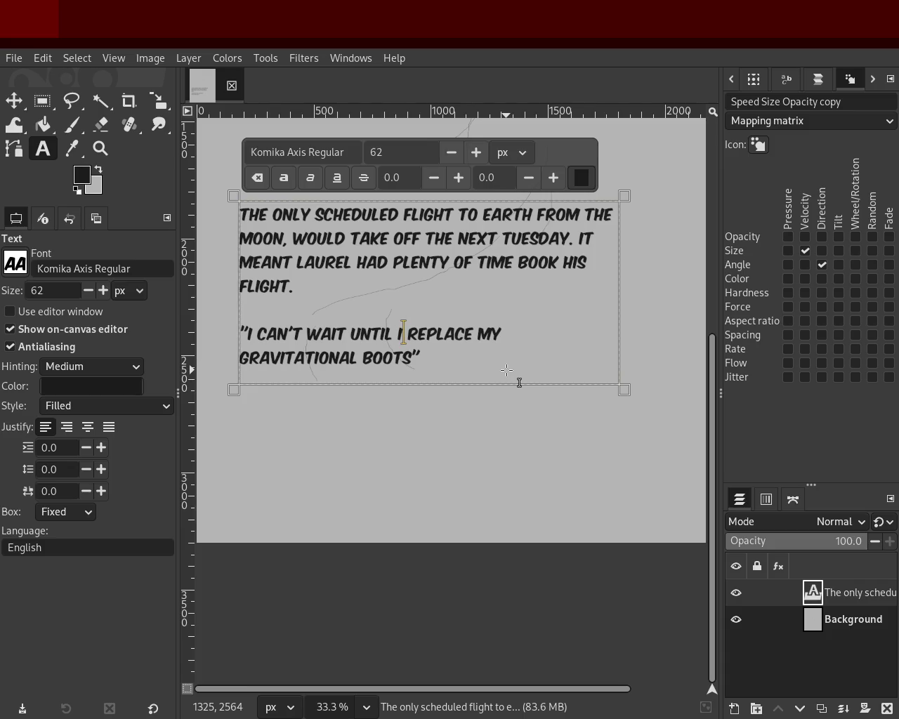
pyautogui.write("'m able to")
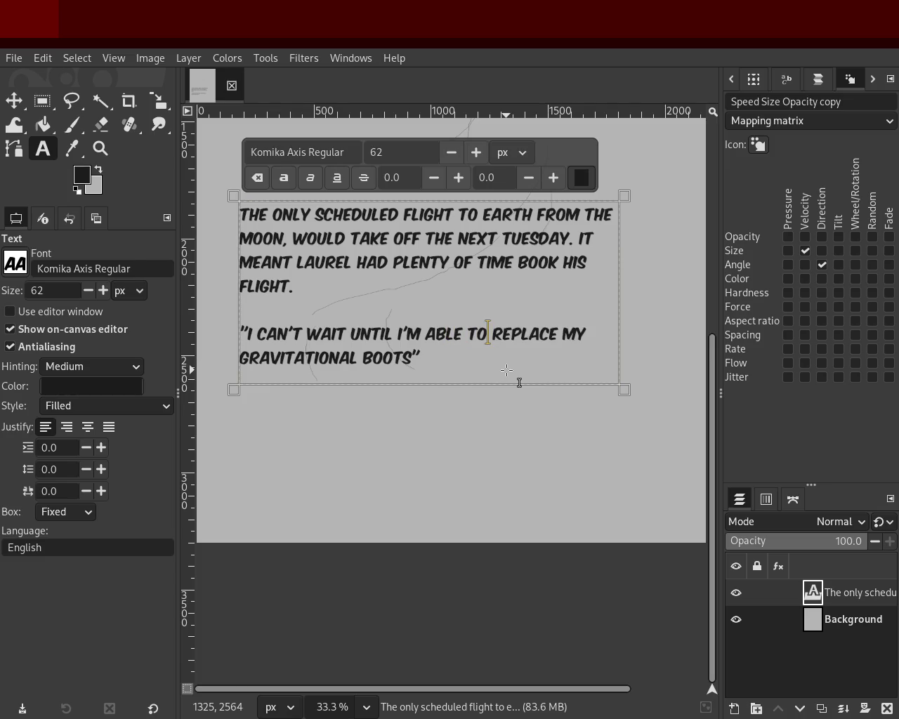
pyautogui.write(' head back to')
pyautogui.write('earth and')
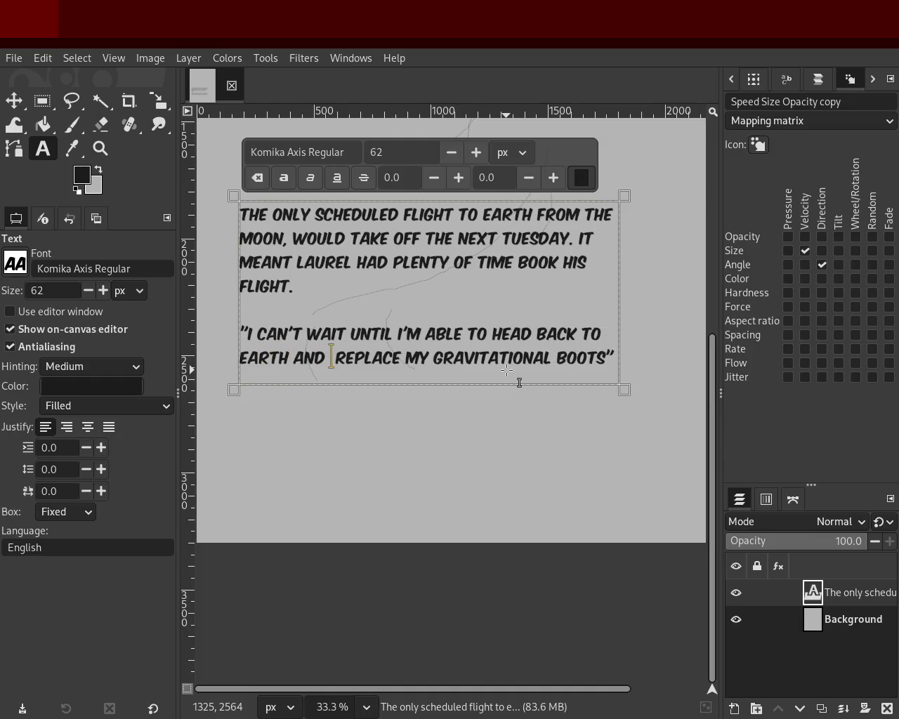
# Step: Add "WORN OUT" after MY and make the text box tall enough for the last line
pyautogui.press('Right')
pyautogui.press('Right')
pyautogui.press('Right')
pyautogui.press('Right')
pyautogui.press('Right')
pyautogui.press('Left')
pyautogui.press('Left')
pyautogui.press('Left')
pyautogui.press('Right')
pyautogui.press('Left')
pyautogui.write('worn')
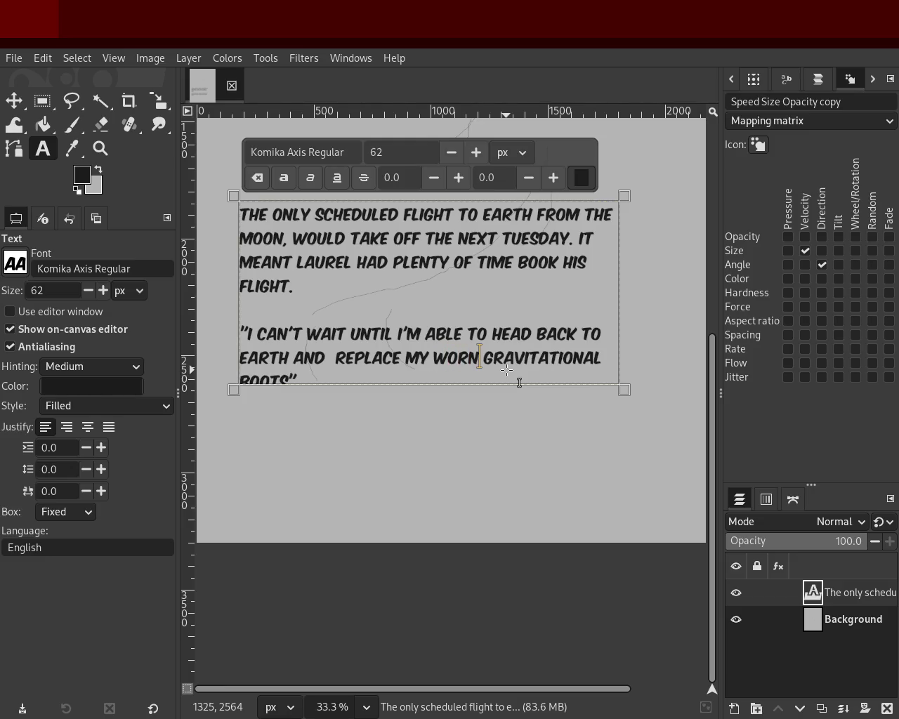
pyautogui.write('out')
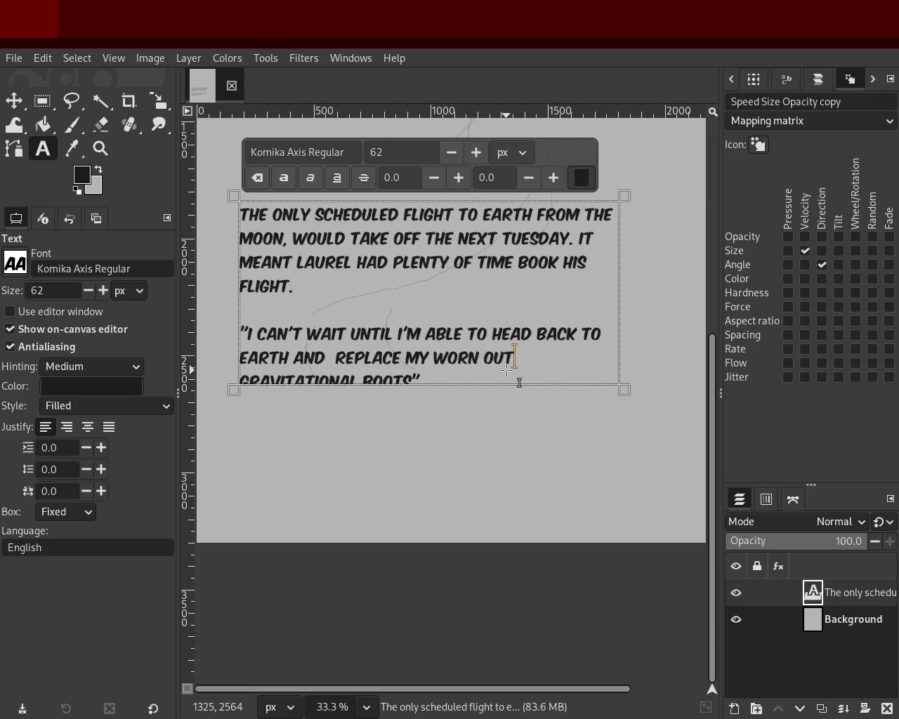
pyautogui.moveTo(519, 383); pyautogui.dragTo(594, 423)
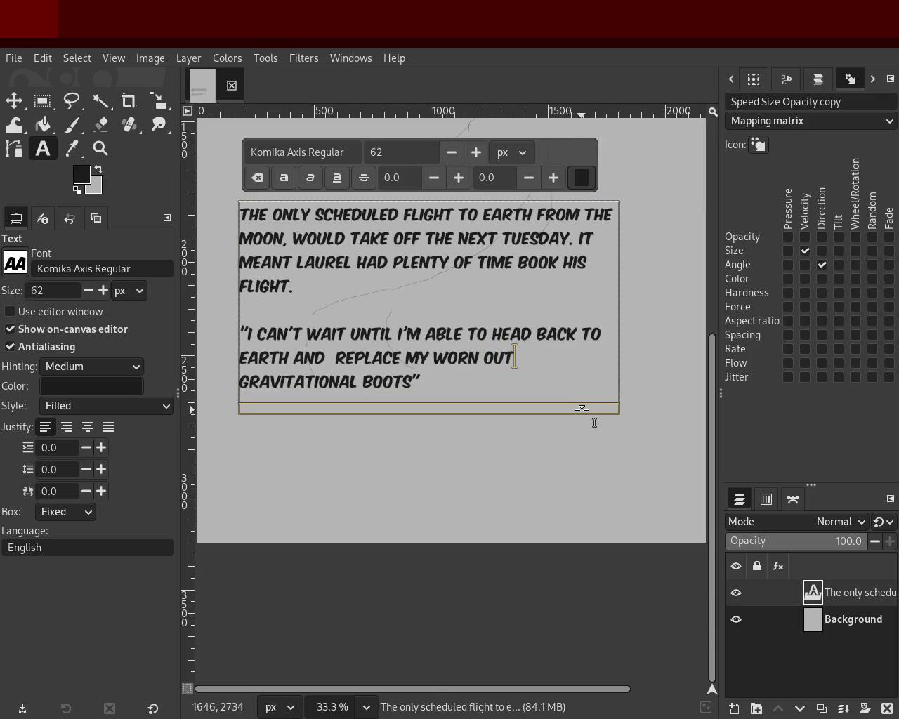
# Step: Delete 'TO HEAD BACK', 'EARTH AND' and 'UNTIL I'M ABLE' from the quote, saving before and after
pyautogui.hotkey('ctrl', 's')
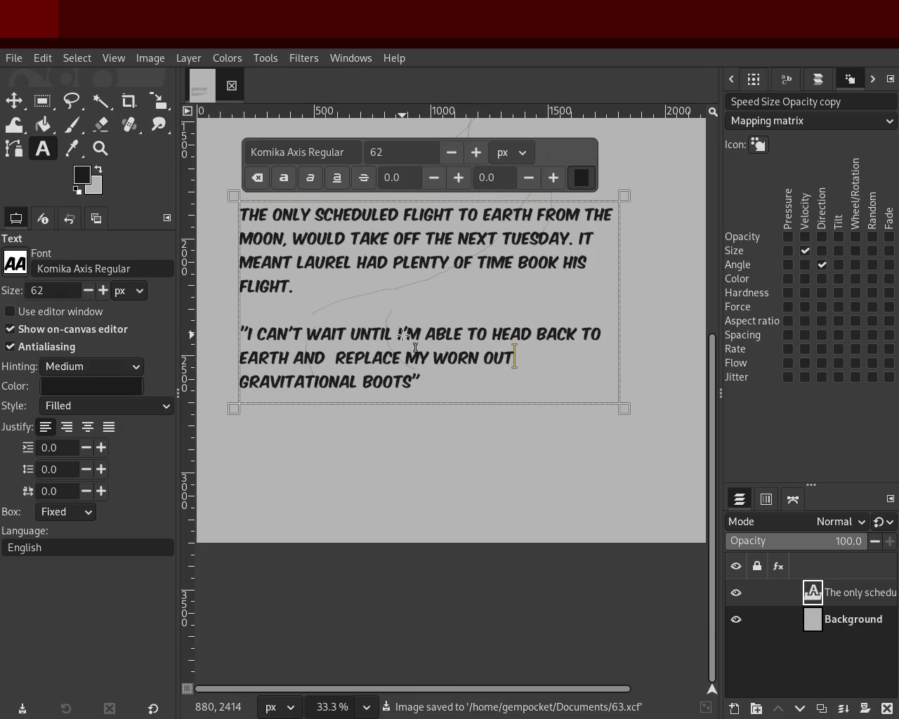
pyautogui.moveTo(469, 334); pyautogui.dragTo(575, 334)
pyautogui.press('BackSpace')
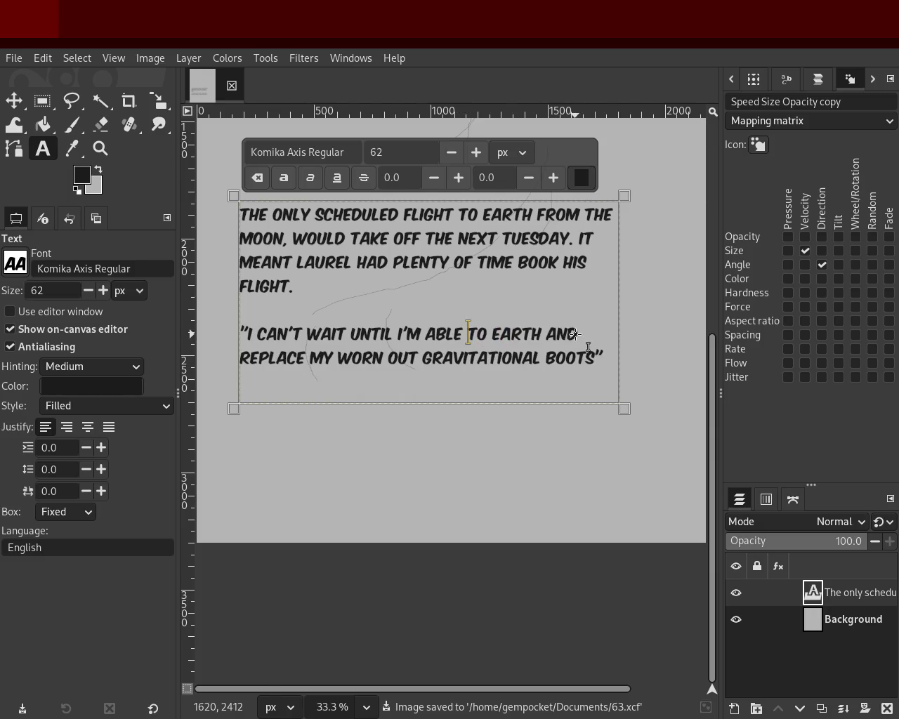
pyautogui.press('Right')
pyautogui.press('Right')
pyautogui.press('Right')
pyautogui.press('Delete')
pyautogui.press('Delete')
pyautogui.press('Delete')
pyautogui.press('Delete')
pyautogui.press('Delete')
pyautogui.press('Delete')
pyautogui.press('Delete')
pyautogui.press('Delete')
pyautogui.press('Delete')
pyautogui.press('Delete')
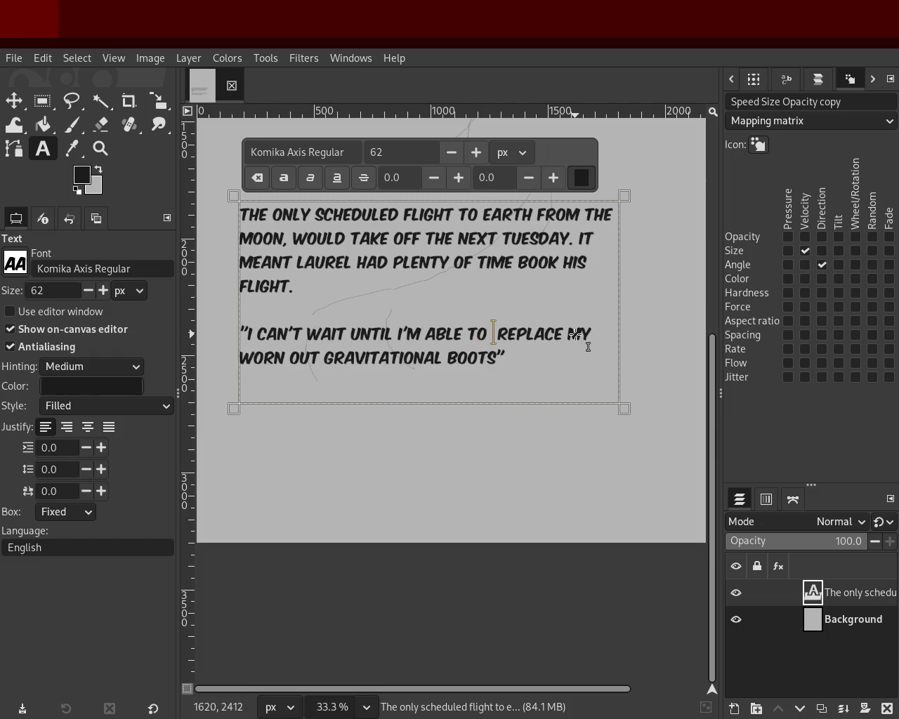
pyautogui.doubleClick(380, 329)
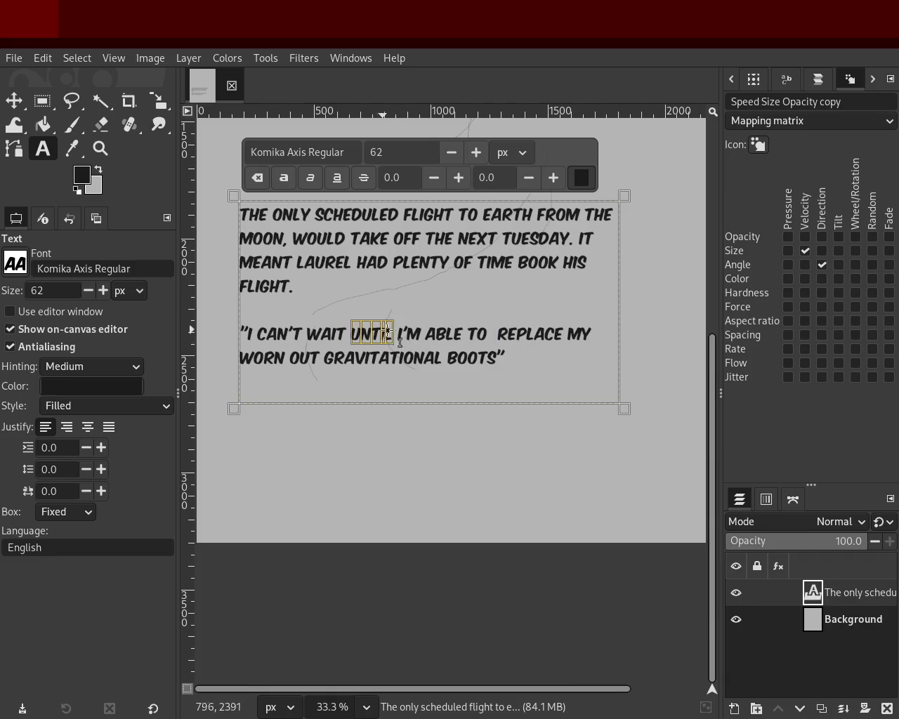
pyautogui.press('Delete')
pyautogui.press('Delete')
pyautogui.press('Delete')
pyautogui.press('Delete')
pyautogui.press('Delete')
pyautogui.press('Delete')
pyautogui.press('Delete')
pyautogui.press('Delete')
pyautogui.press('Delete')
pyautogui.press('Delete')
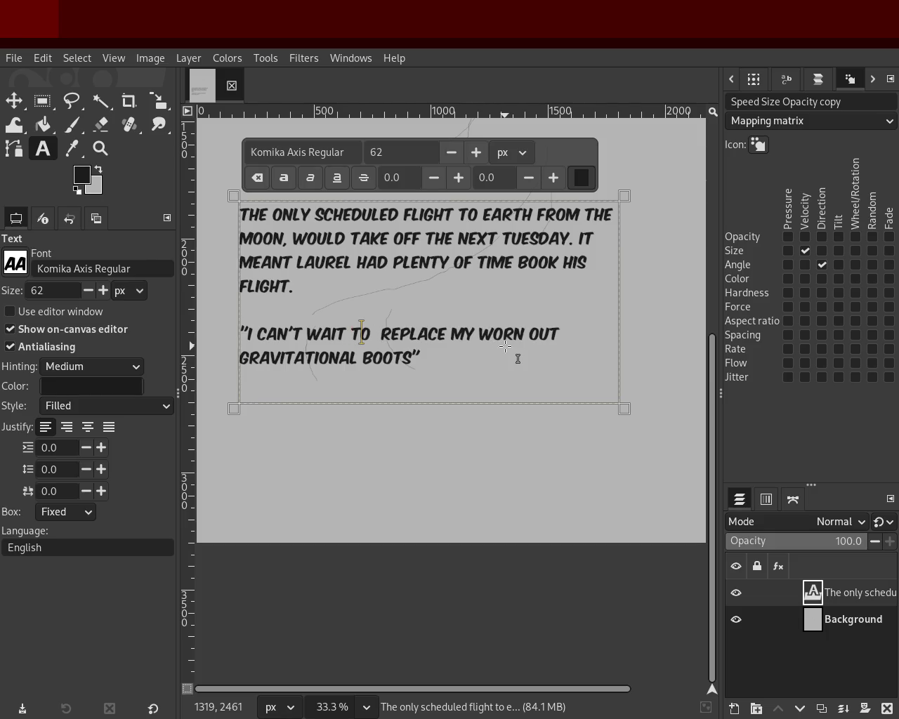
pyautogui.press('End')
pyautogui.hotkey('ctrl', 's')
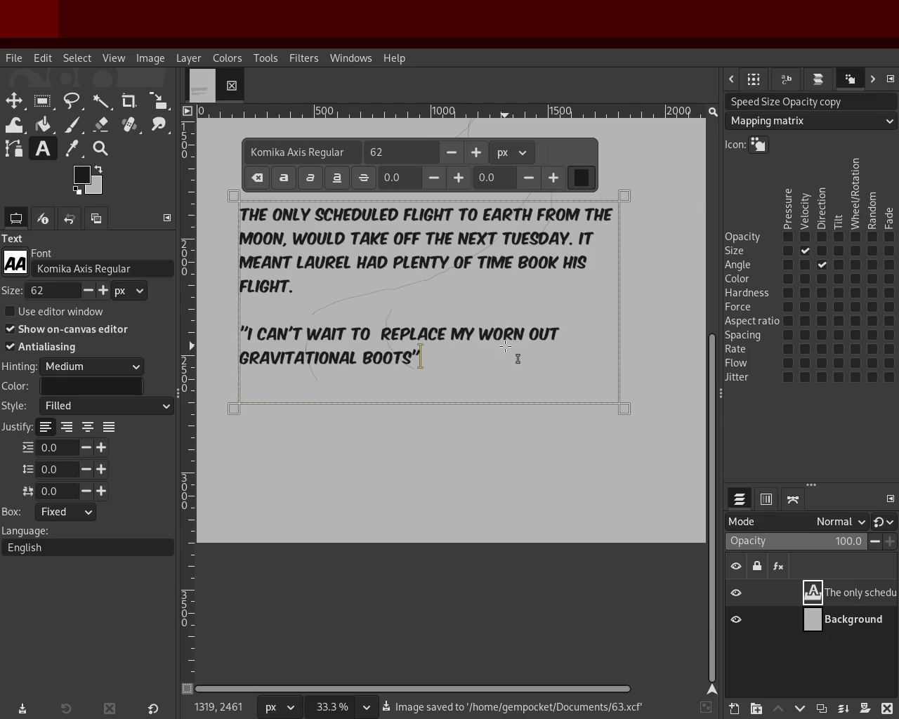
# Step: Replace the period after FLIGHT with ' AND PREPRARE HIMSELF' in the narration
pyautogui.click(311, 285)
pyautogui.write('AND R')
pyautogui.press('BackSpace')
pyautogui.press('BackSpace')
pyautogui.press('BackSpace')
pyautogui.press('BackSpace')
pyautogui.press('BackSpace')
pyautogui.press('BackSpace')
pyautogui.write('AND PREPERA')
pyautogui.press('BackSpace')
pyautogui.press('BackSpace')
pyautogui.write('R')
pyautogui.press('BackSpace')
pyautogui.press('BackSpace')
pyautogui.write('RAE')
pyautogui.press('BackSpace')
pyautogui.write('RE HIMS')
pyautogui.press('BackSpace')
pyautogui.write('ELF')
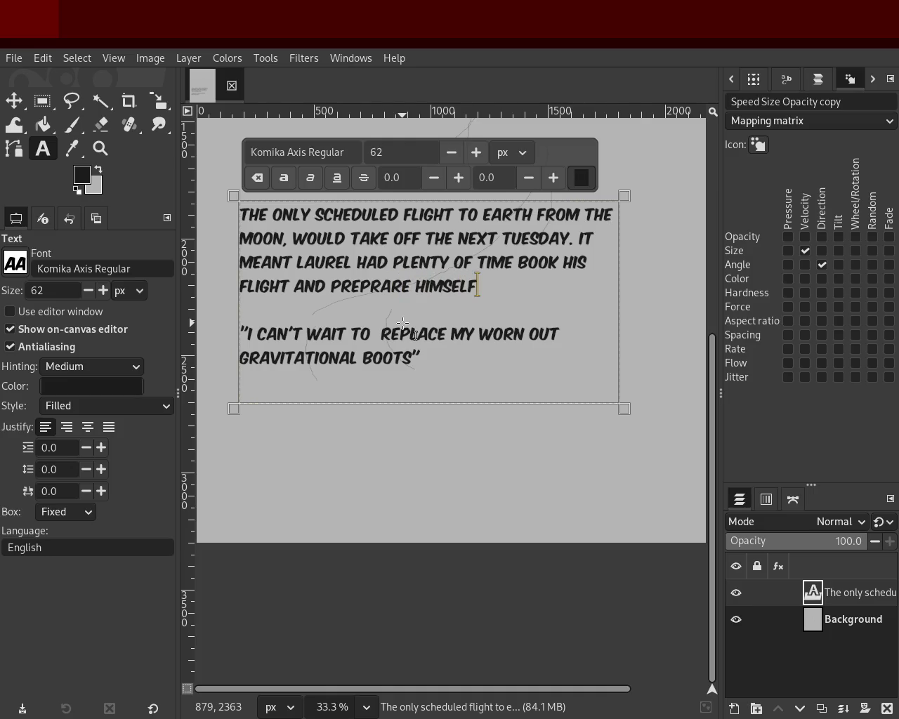
pyautogui.click(379, 261)
pyautogui.click(101, 148)
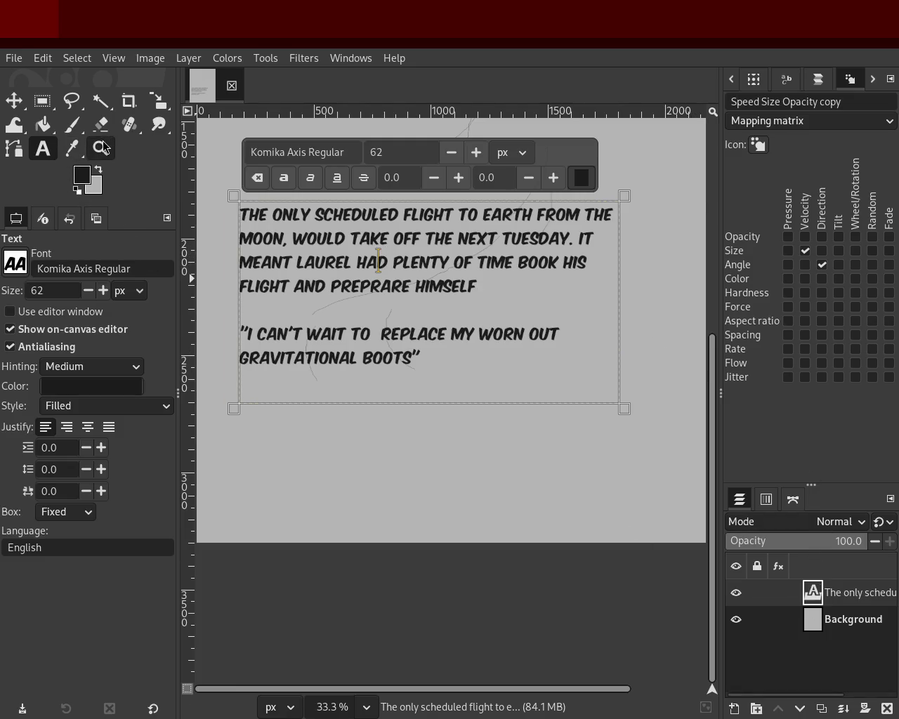
pyautogui.scroll(-3, 462, 351)
pyautogui.scroll(4, 496, 263)
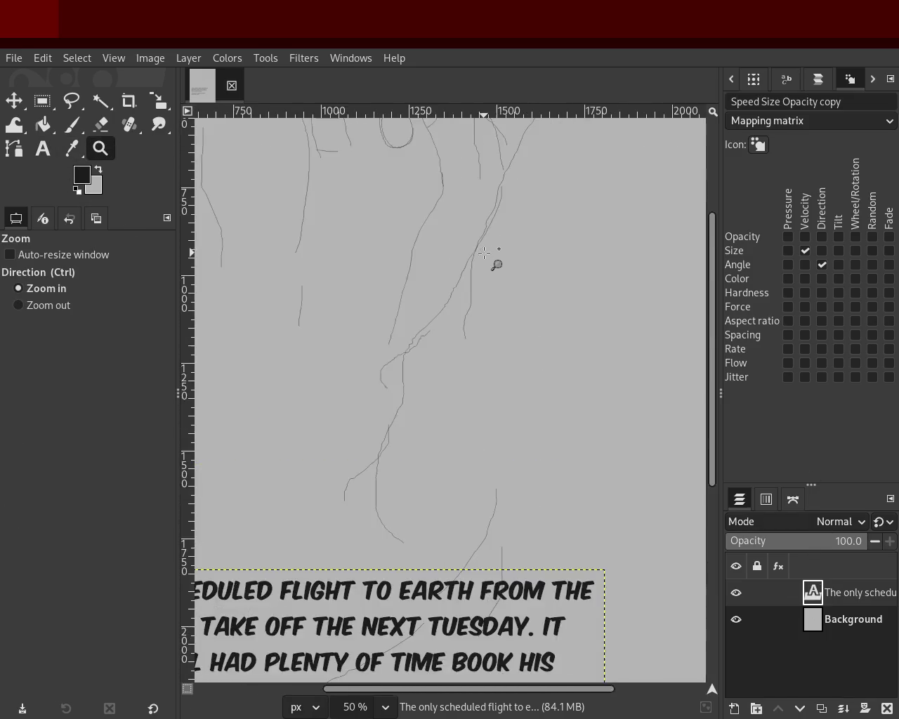
pyautogui.scroll(-1, 461, 391)
pyautogui.scroll(-2, 461, 391)
pyautogui.scroll(1, 464, 393)
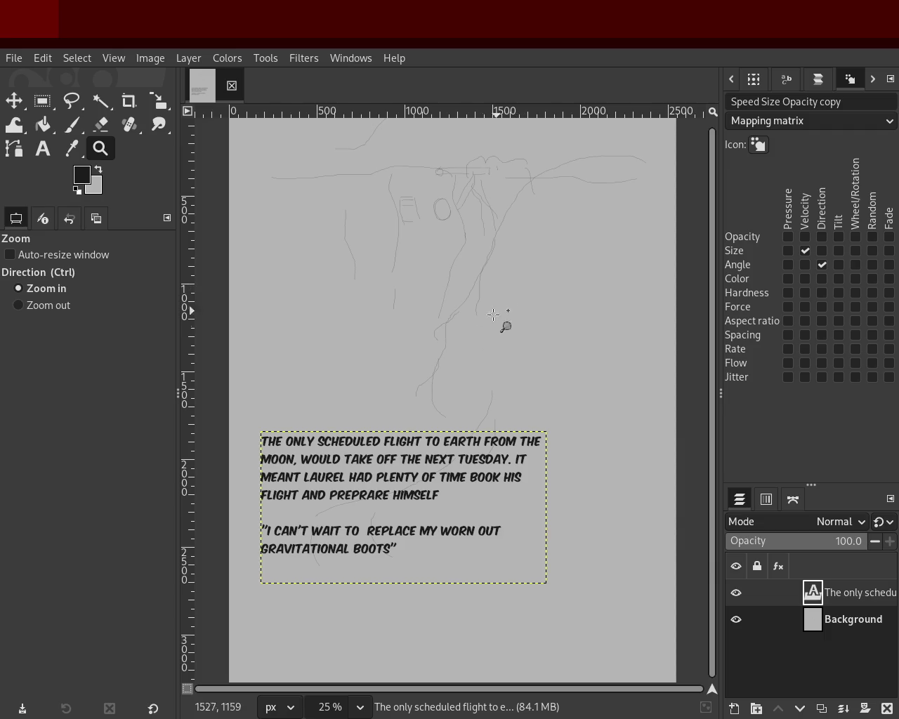
pyautogui.click(326, 465)
# Step: Insert the word THAT before LAUREL in the narration
pyautogui.click(267, 450)
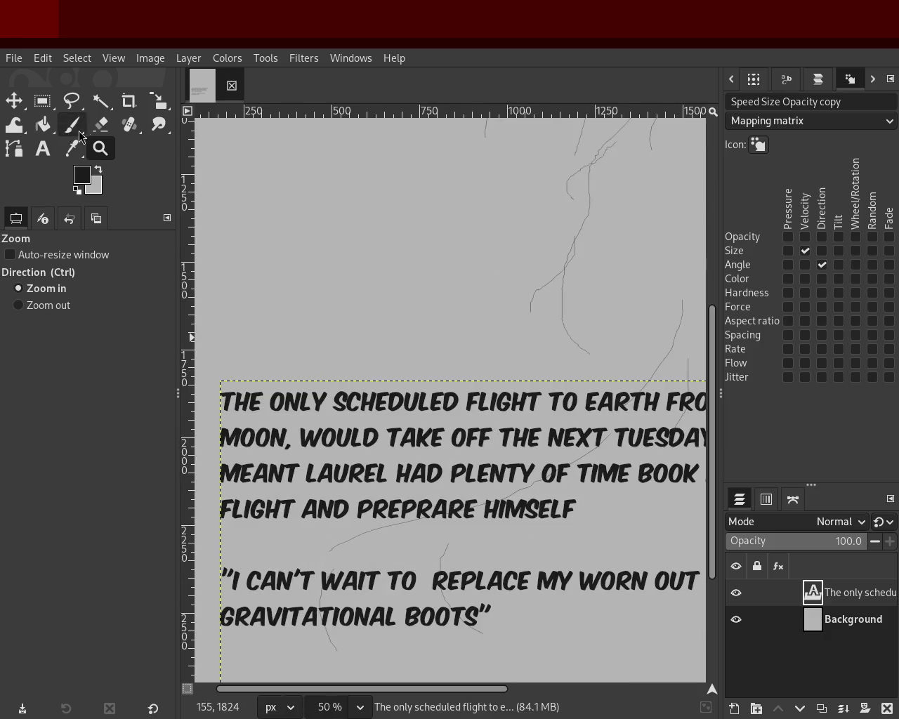
pyautogui.click(44, 152)
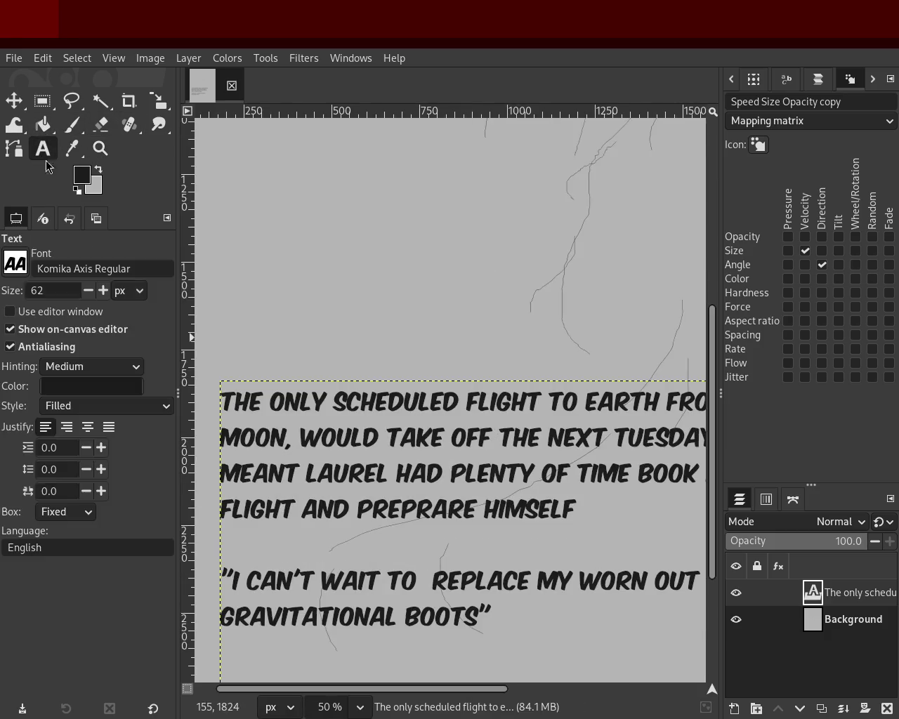
pyautogui.click(289, 469)
pyautogui.doubleClick(289, 470)
pyautogui.click(321, 473)
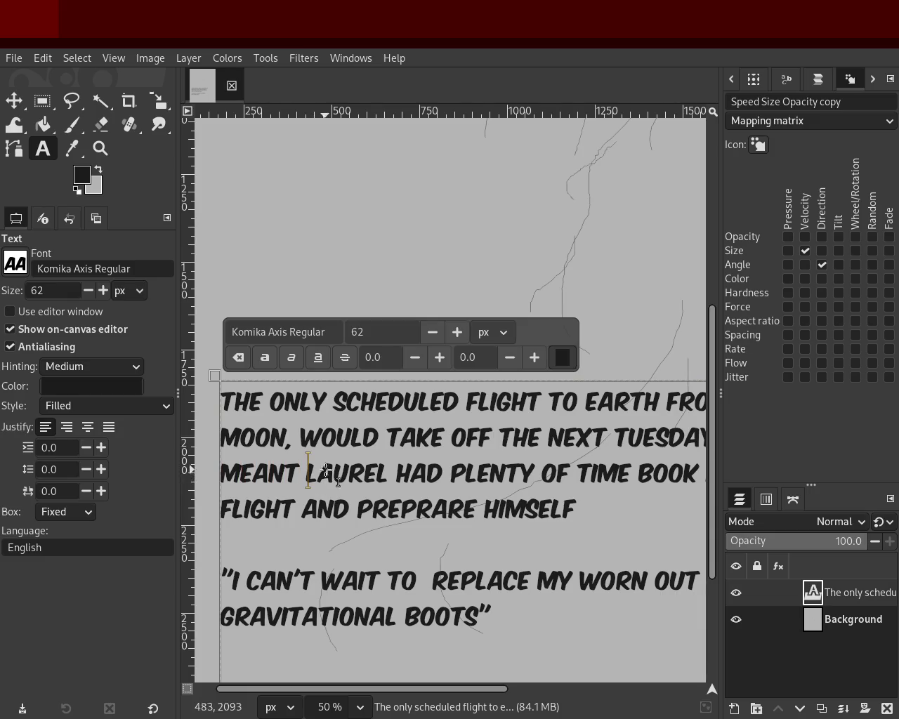
pyautogui.write('TAH')
pyautogui.press('BackSpace')
pyautogui.press('BackSpace')
pyautogui.write('HA')
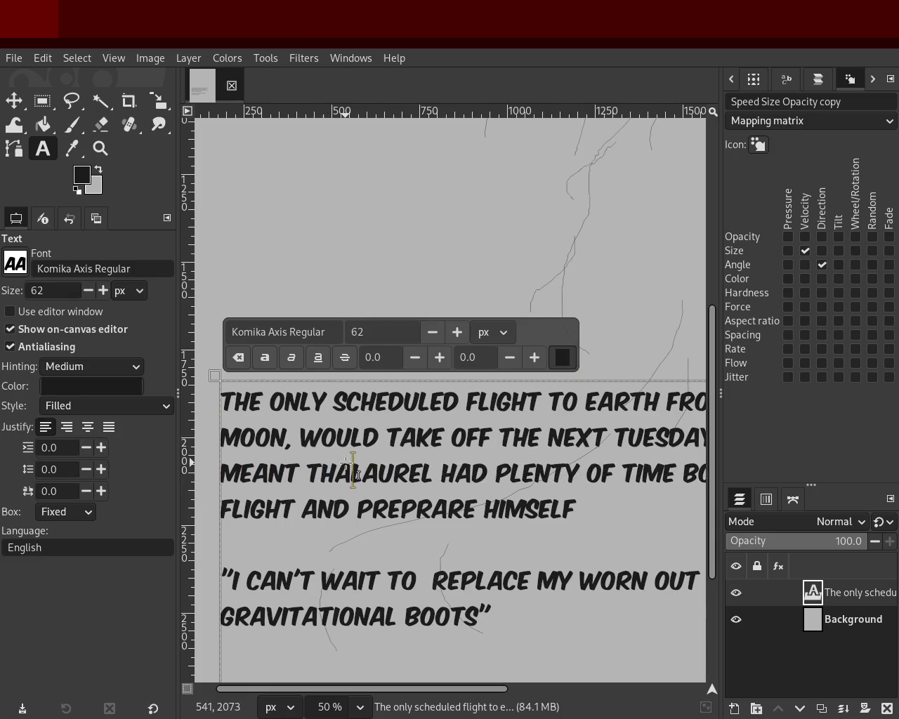
pyautogui.write('T')
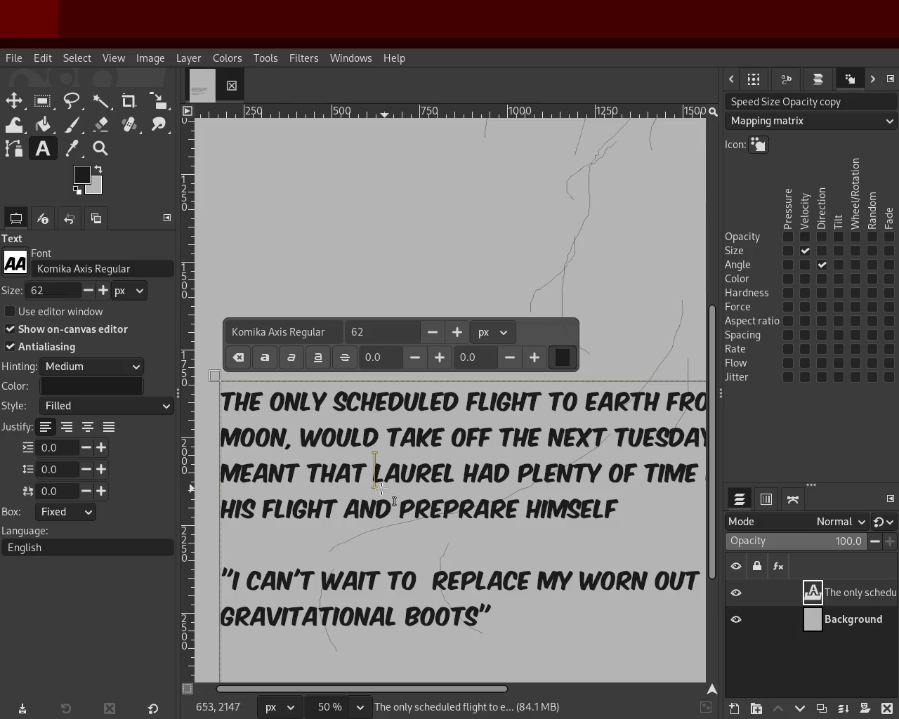
# Step: Zoom out to view the whole text block on the page, settling at 33.3%
pyautogui.click(101, 148)
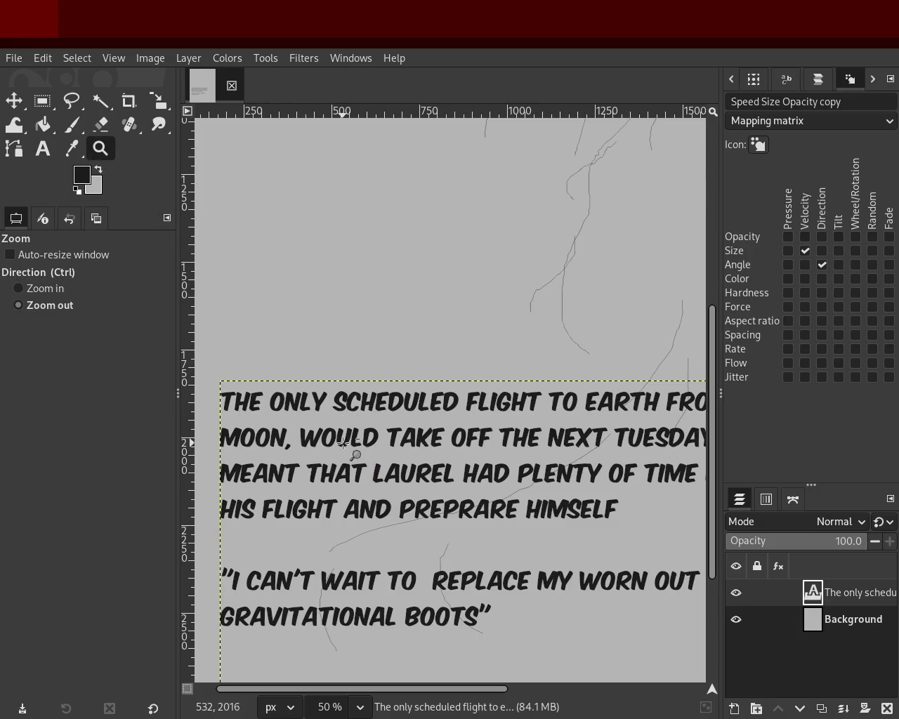
pyautogui.keyDown('ctrl'); pyautogui.click(357, 449); pyautogui.keyUp('ctrl')
pyautogui.click(359, 442)
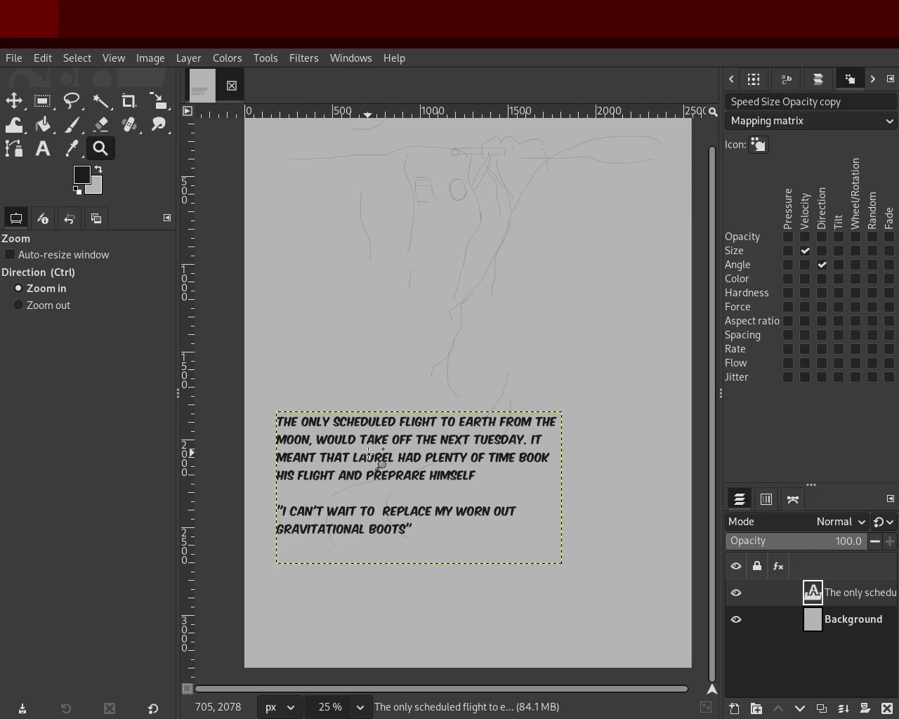
pyautogui.click(358, 520)
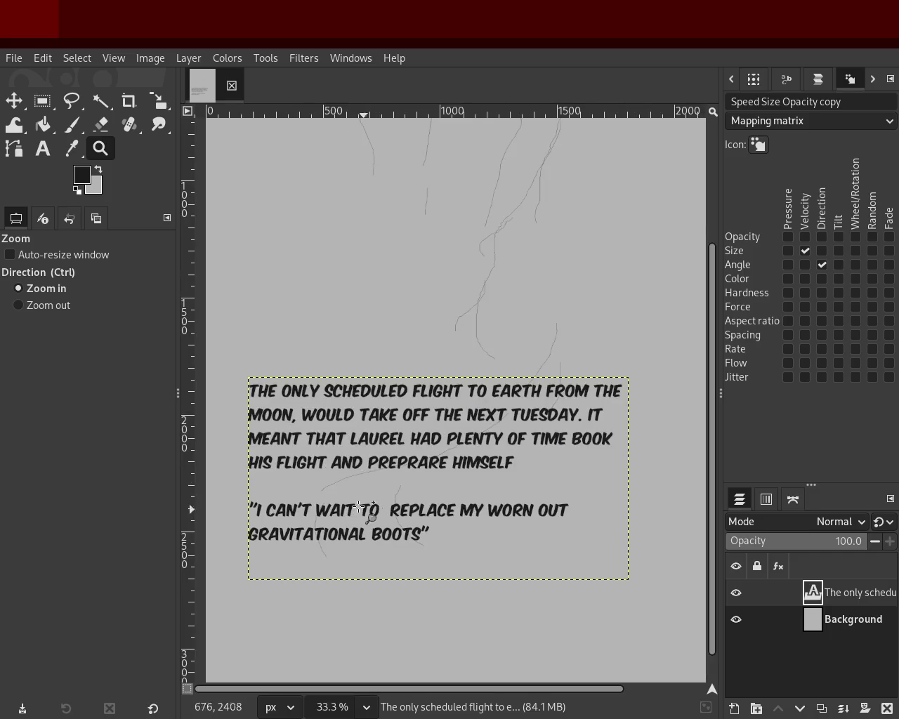
pyautogui.click(358, 507)
pyautogui.keyDown('ctrl'); pyautogui.click(395, 517); pyautogui.keyUp('ctrl')
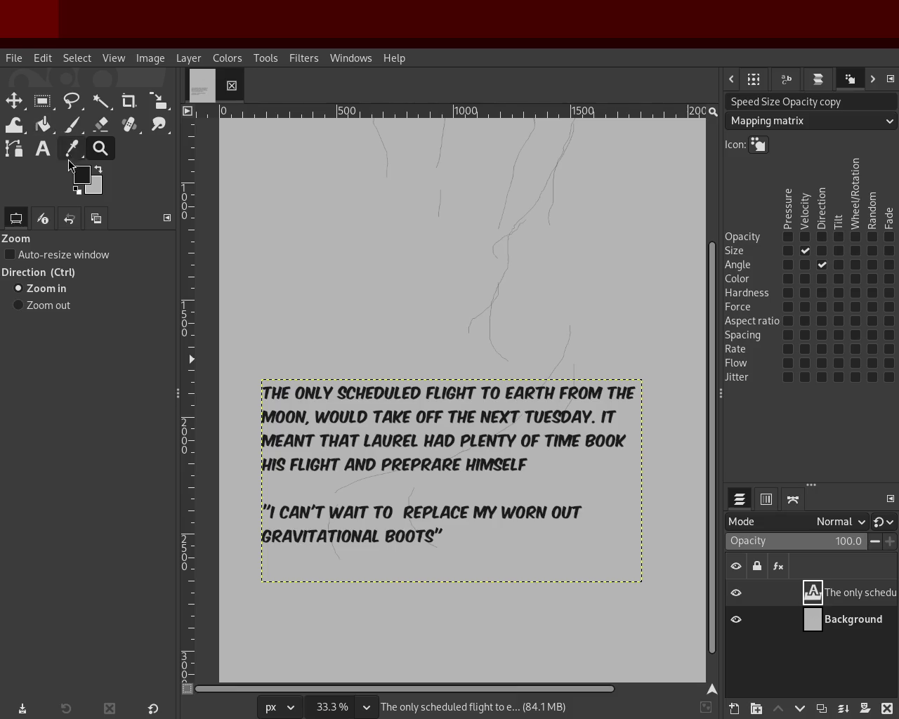
pyautogui.click(42, 148)
pyautogui.click(322, 499)
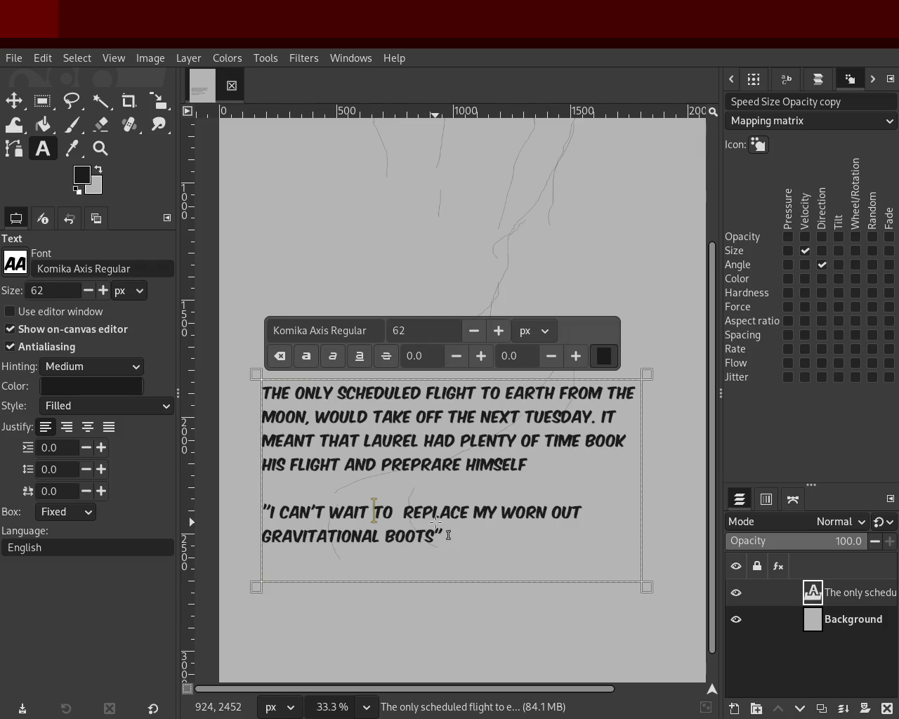
# Step: Delete TO, change REPLACE to REPLACING, and put a comma after WAIT in the quote
pyautogui.write(',')
pyautogui.doubleClick(383, 506)
pyautogui.hotkey('ctrl', 'z')
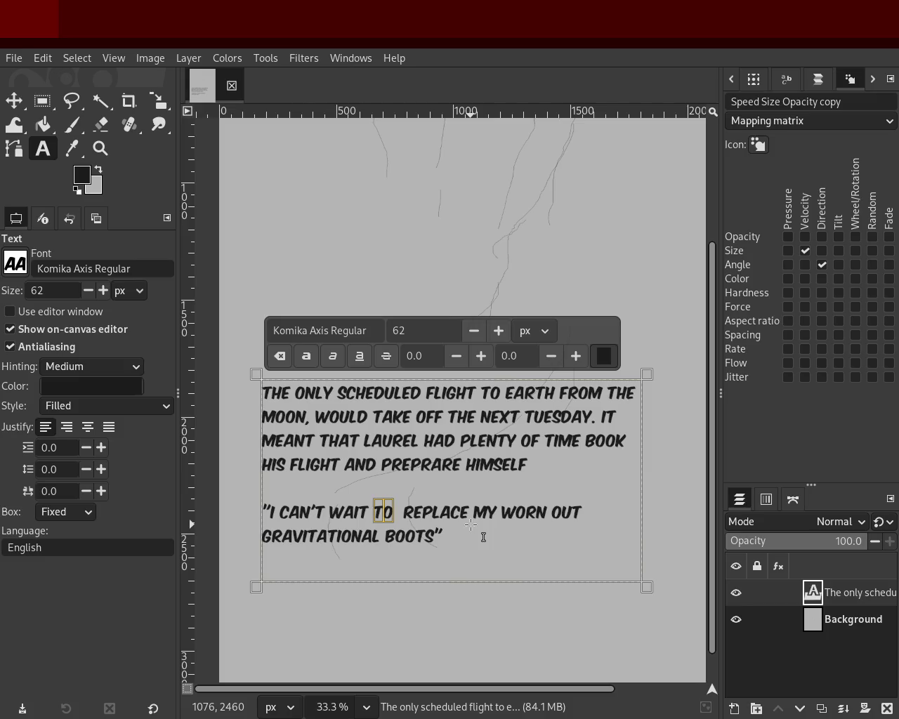
pyautogui.press('Delete')
pyautogui.press('Delete')
pyautogui.press('Right')
pyautogui.press('Right')
pyautogui.press('Right')
pyautogui.press('Left')
pyautogui.press('Left')
pyautogui.press('Left')
pyautogui.press('Delete')
pyautogui.write('ING')
pyautogui.press('Left')
pyautogui.press('Left')
pyautogui.press('Left')
pyautogui.press('Right')
pyautogui.press('Right')
pyautogui.press('Right')
pyautogui.write('UNTIL')
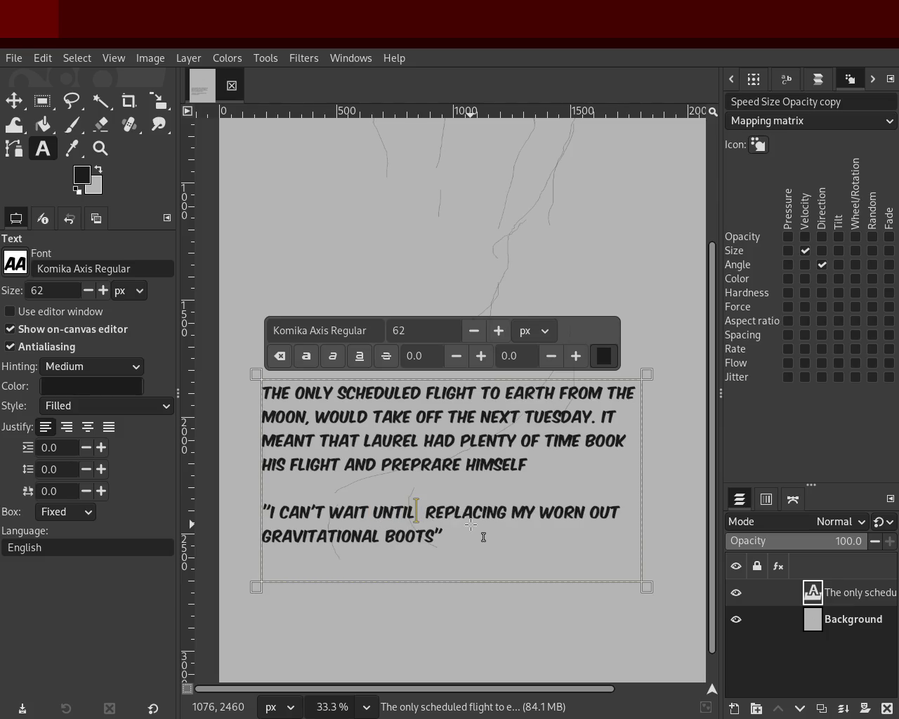
pyautogui.press('BackSpace')
pyautogui.press('BackSpace')
pyautogui.press('BackSpace')
pyautogui.press('BackSpace')
pyautogui.press('BackSpace')
pyautogui.press('BackSpace')
pyautogui.press('BackSpace')
pyautogui.write('.')
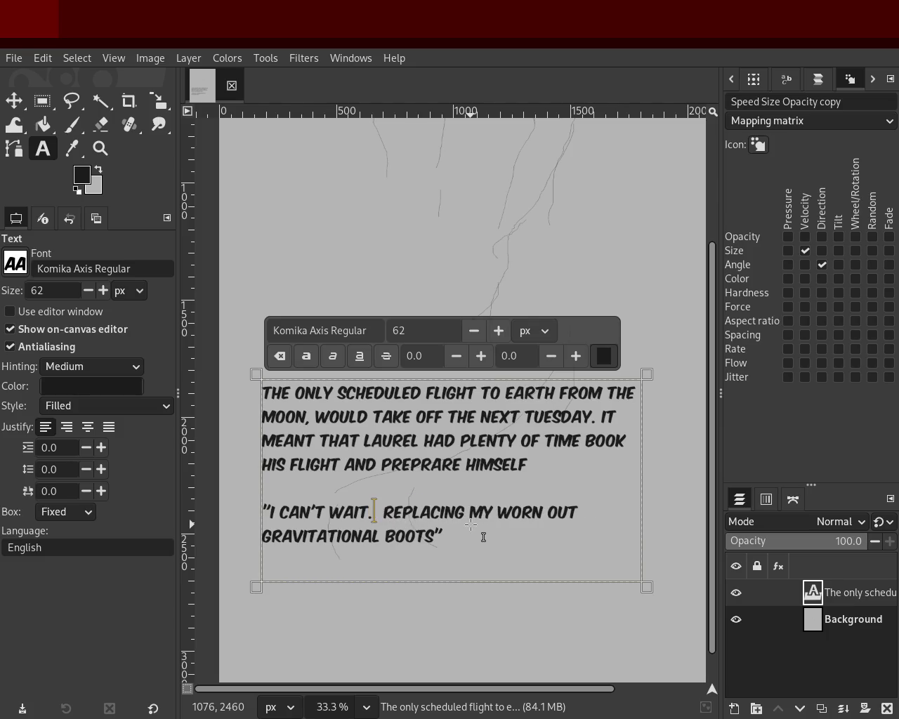
pyautogui.press('BackSpace')
pyautogui.write(',')
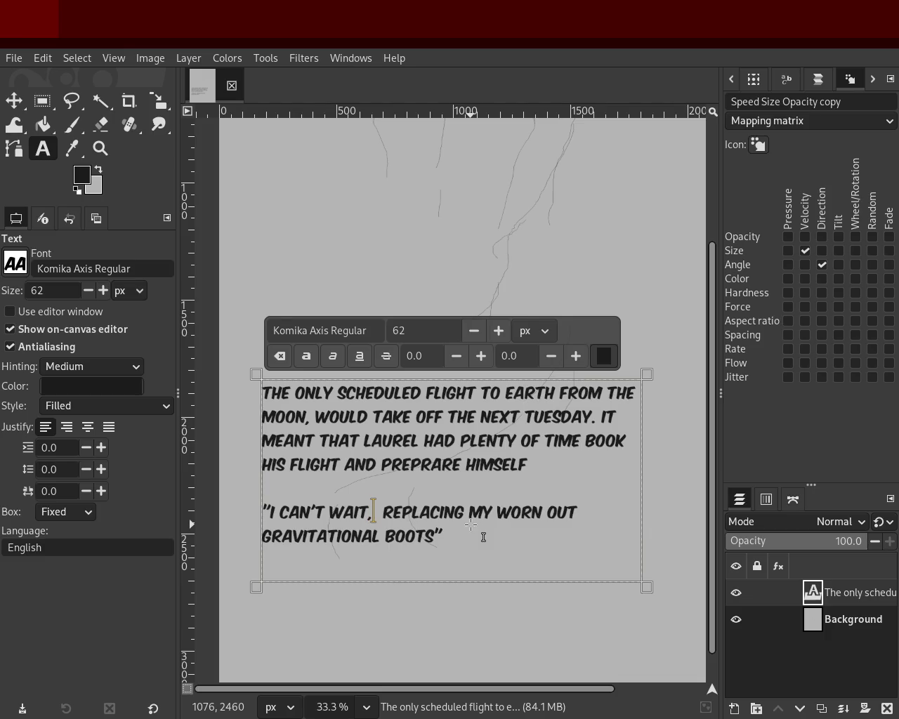
pyautogui.press('Right')
pyautogui.press('Right')
pyautogui.press('Right')
pyautogui.press('Right')
pyautogui.press('Right')
pyautogui.press('Right')
pyautogui.press('Right')
pyautogui.press('Right')
pyautogui.press('Right')
pyautogui.press('Right')
pyautogui.press('Right')
pyautogui.press('Right')
# Step: Extend the quote with 'IS THE FIRST THINGS I'M GOING TO DO WHEN I'M BAKC ON EARTH'
pyautogui.write('IS THE RI')
pyautogui.press('BackSpace')
pyautogui.press('BackSpace')
pyautogui.write('FIRST T')
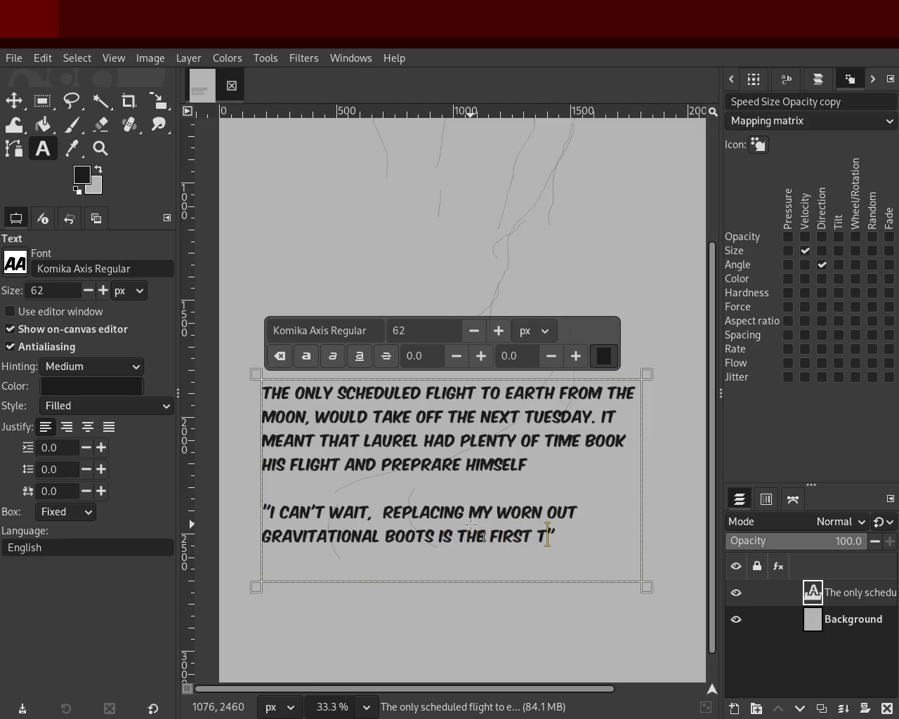
pyautogui.write("HINGS I'M GOING TO DO ")
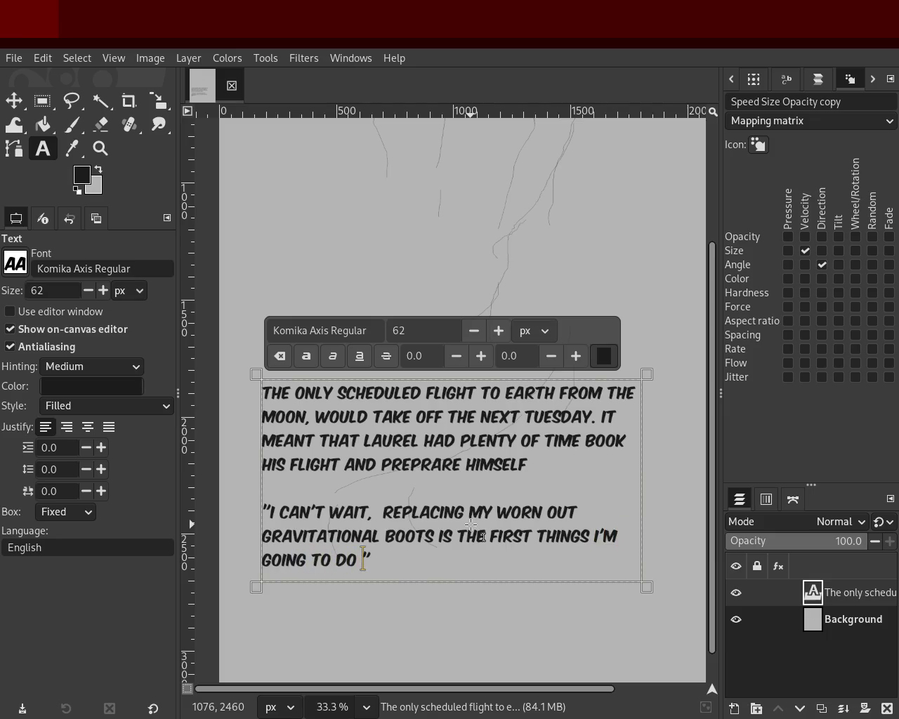
pyautogui.write('WHE')
pyautogui.press('BackSpace')
pyautogui.write("I'M BAKC ON ")
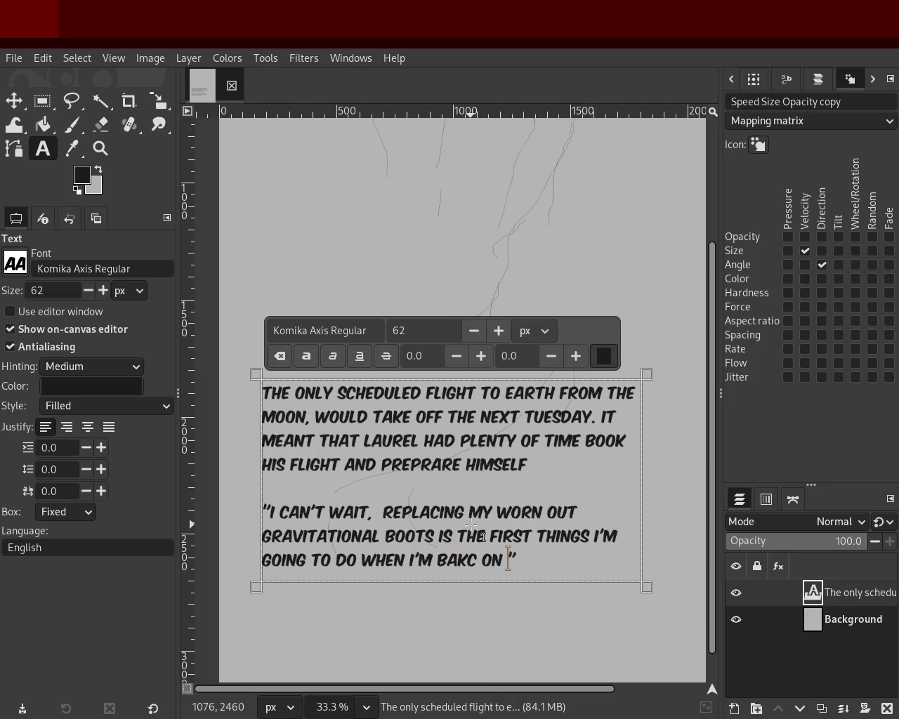
pyautogui.write('EARTH')
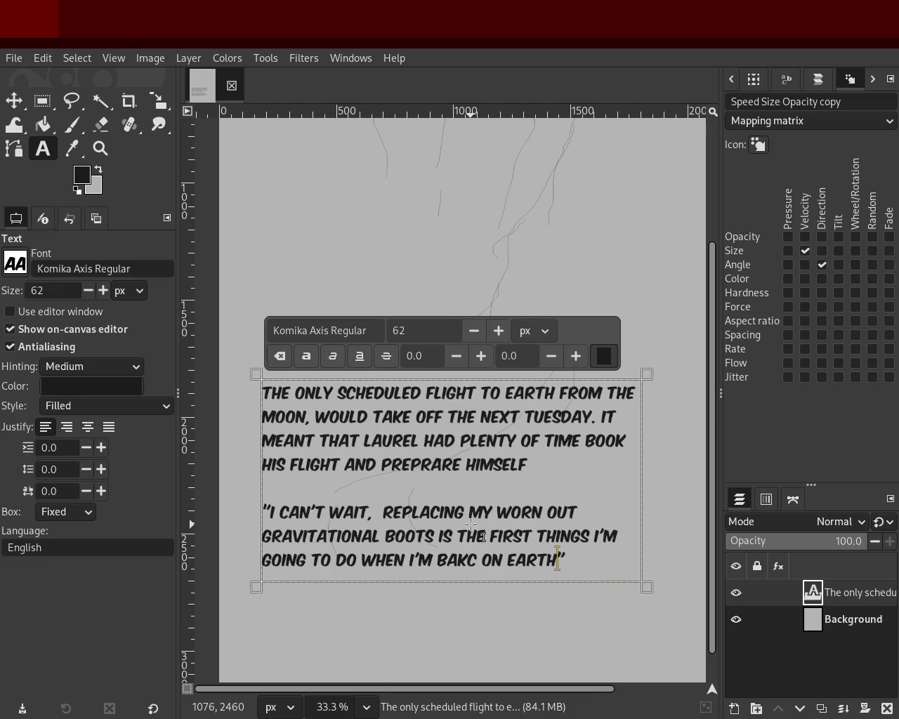
pyautogui.click(369, 511)
# Step: Change the comma after WAIT to a period, IS to WILL BE, and THINGS to THING
pyautogui.press('BackSpace')
pyautogui.write('.')
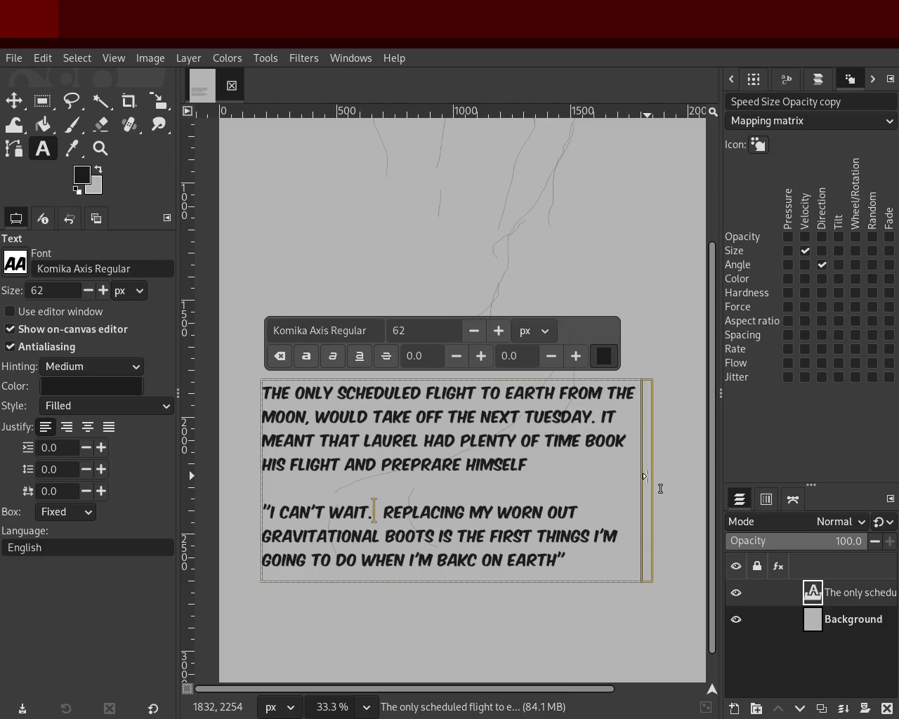
pyautogui.write('.')
pyautogui.press('BackSpace')
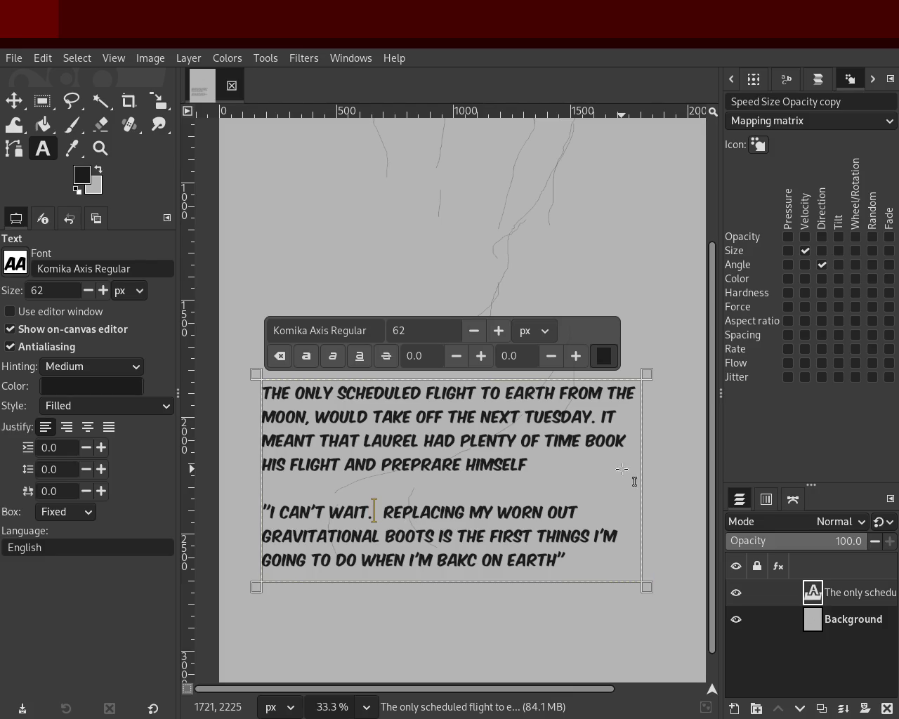
pyautogui.doubleClick(447, 536)
pyautogui.write('WILL ')
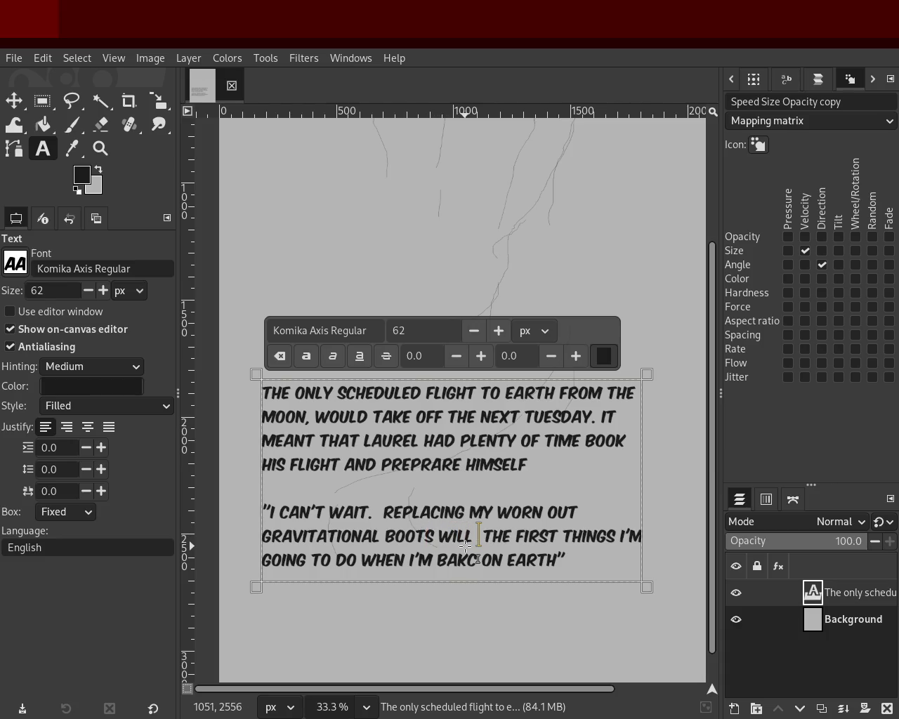
pyautogui.write('BE')
pyautogui.click(626, 536)
pyautogui.press('Delete')
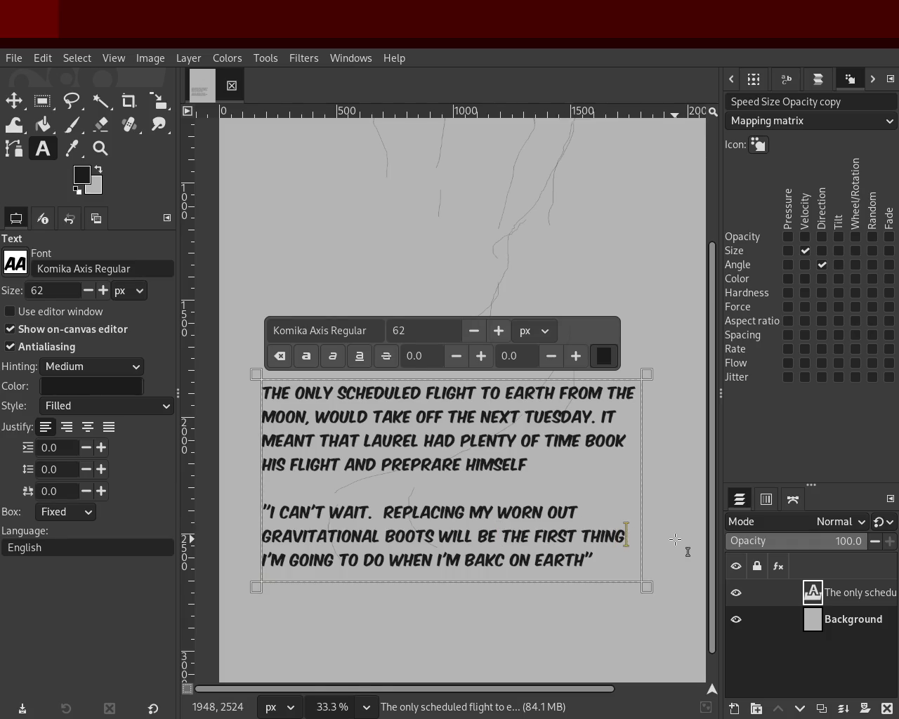
# Step: Reword the ending to 'I'LL BE DOING WHEN I'M BACK ON EARTH', fixing the BAKC typo
pyautogui.click(277, 558)
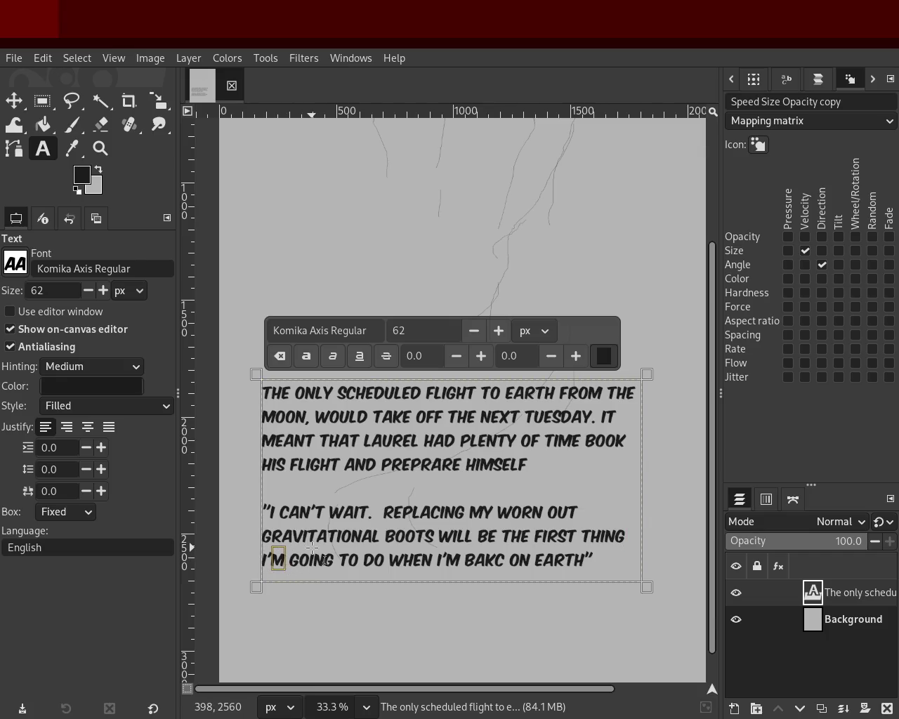
pyautogui.write('LL BE')
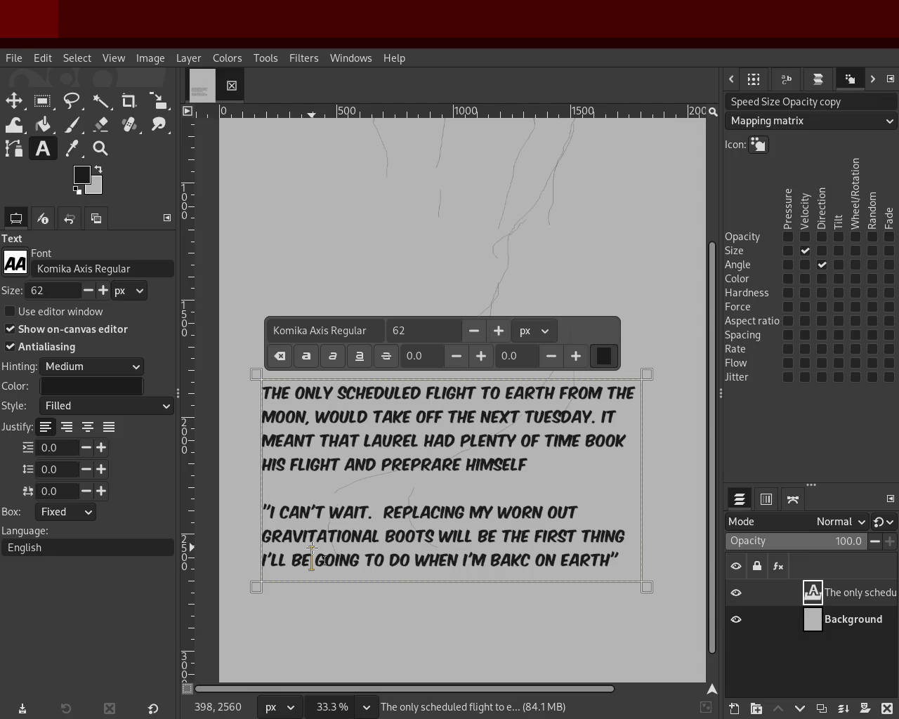
pyautogui.press('Delete')
pyautogui.write('D')
pyautogui.press('Right')
pyautogui.press('Right')
pyautogui.press('Right')
pyautogui.press('Right')
pyautogui.press('BackSpace')
pyautogui.press('Delete')
pyautogui.press('Delete')
pyautogui.press('Delete')
pyautogui.press('Delete')
pyautogui.press('Delete')
pyautogui.press('Right')
pyautogui.press('Right')
pyautogui.press('Right')
pyautogui.press('Right')
pyautogui.press('Right')
pyautogui.press('Right')
pyautogui.press('Right')
pyautogui.press('Left')
pyautogui.press('Delete')
pyautogui.press('Right')
pyautogui.write('k')
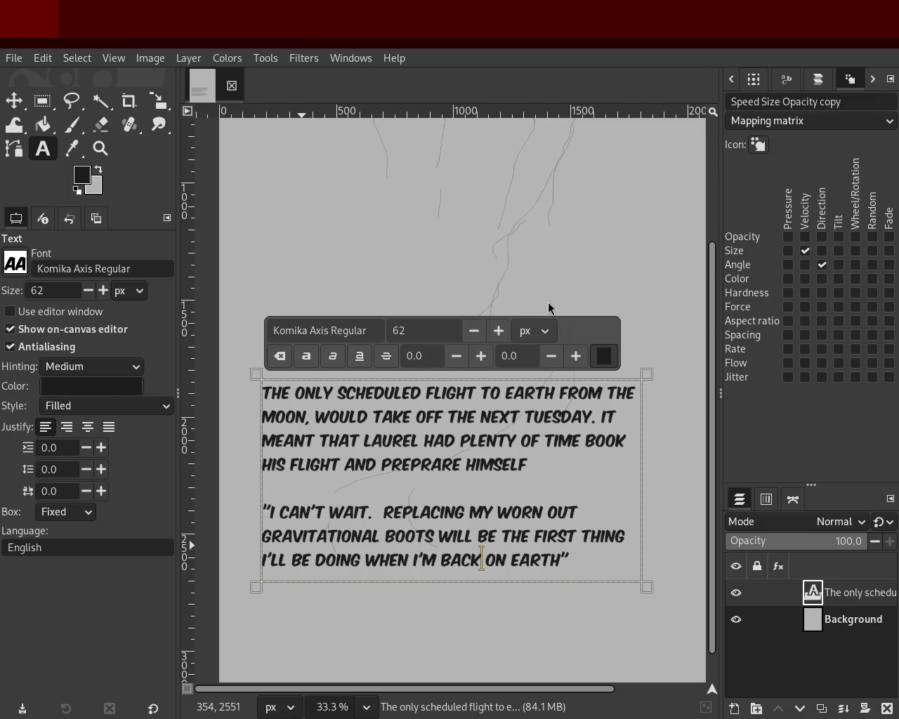
# Step: Add a period after HIMSELF and strip the punctuation after WAIT in the dialogue
pyautogui.click(533, 467)
pyautogui.write('.')
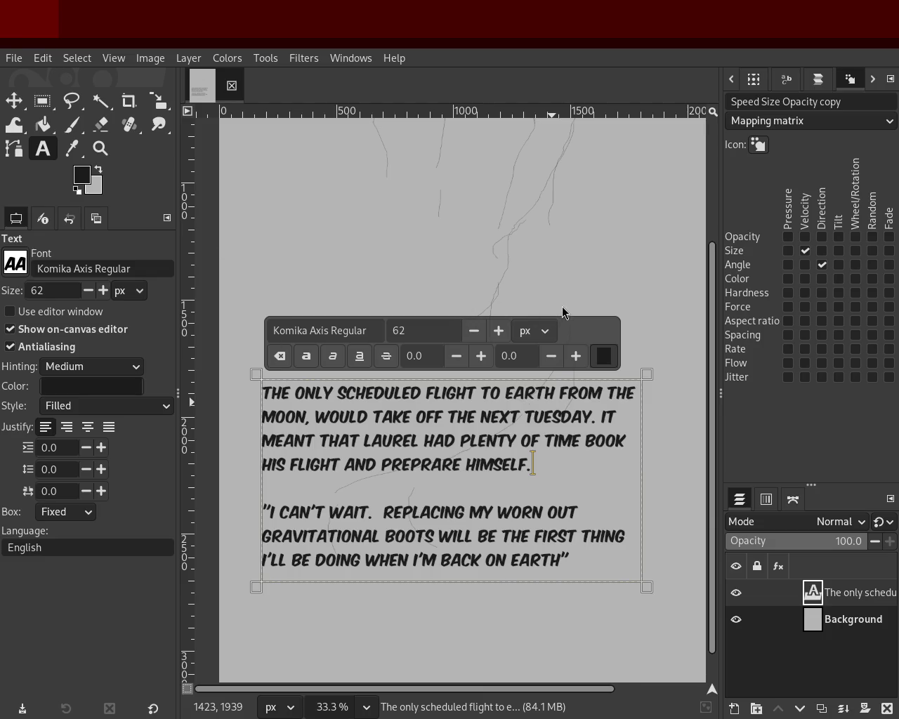
pyautogui.click(369, 512)
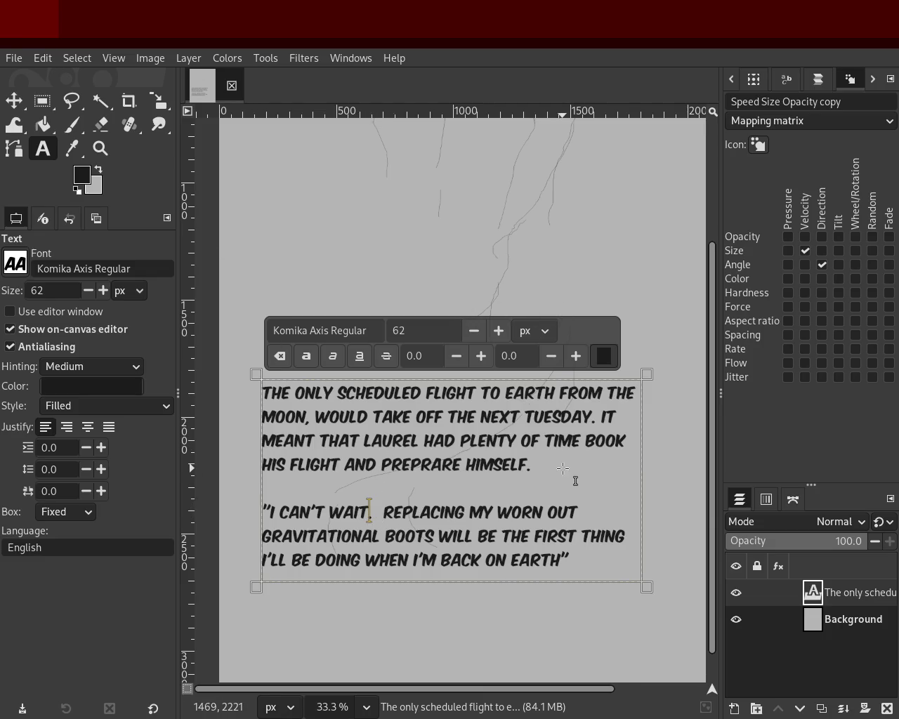
pyautogui.press('BackSpace')
pyautogui.write('!')
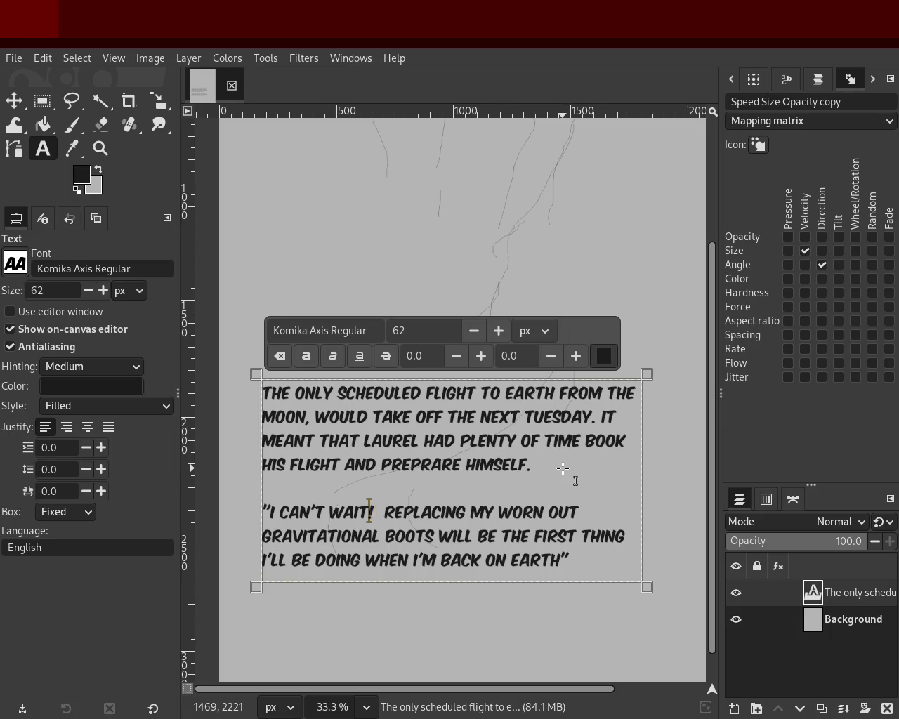
pyautogui.press('BackSpace')
# Step: Delete 'I CAN'T WAIT' from the quote's opening and put a comma after BOOTS
pyautogui.press('Left')
pyautogui.press('Left')
pyautogui.press('Left')
pyautogui.press('Left')
pyautogui.press('Left')
pyautogui.press('Left')
pyautogui.press('Right')
pyautogui.press('BackSpace')
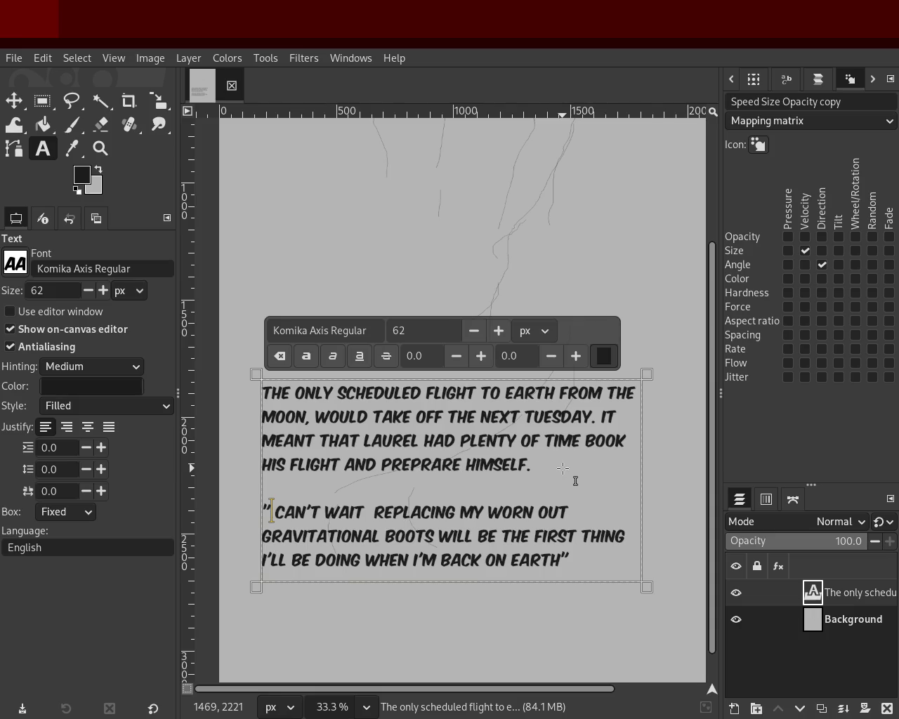
pyautogui.write('I')
pyautogui.press('Right')
pyautogui.press('Right')
pyautogui.press('Right')
pyautogui.press('Right')
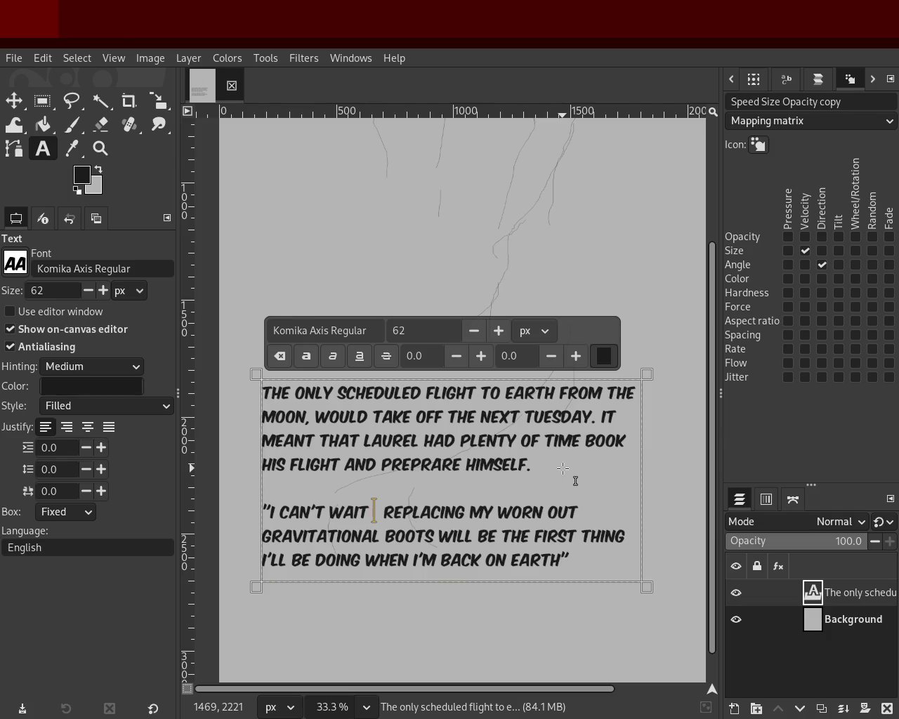
pyautogui.press('BackSpace')
pyautogui.press('BackSpace')
pyautogui.press('BackSpace')
pyautogui.press('BackSpace')
pyautogui.press('BackSpace')
pyautogui.press('BackSpace')
pyautogui.press('BackSpace')
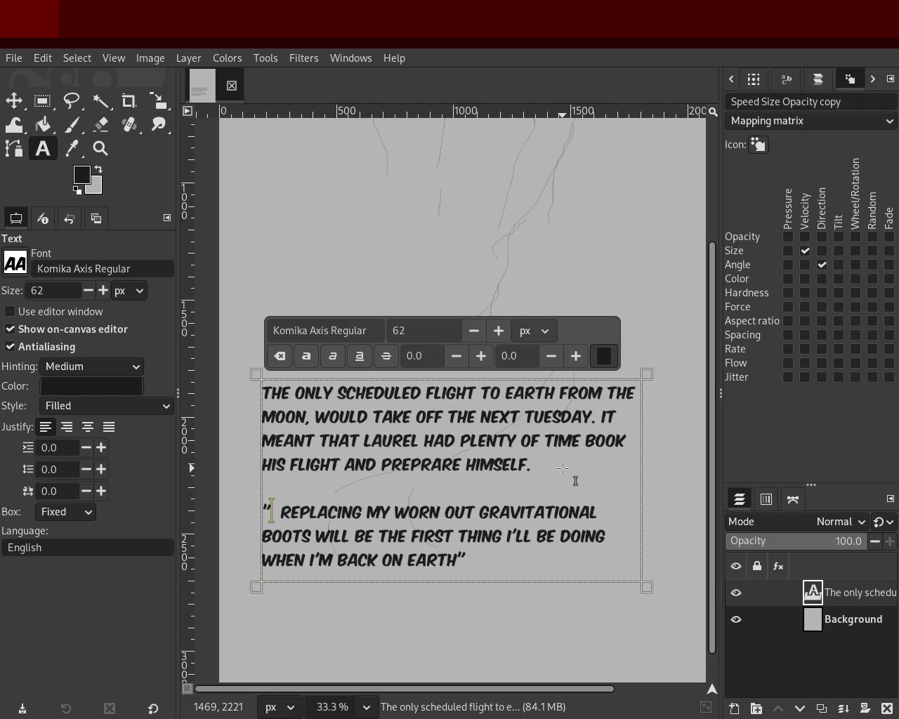
pyautogui.press('Delete')
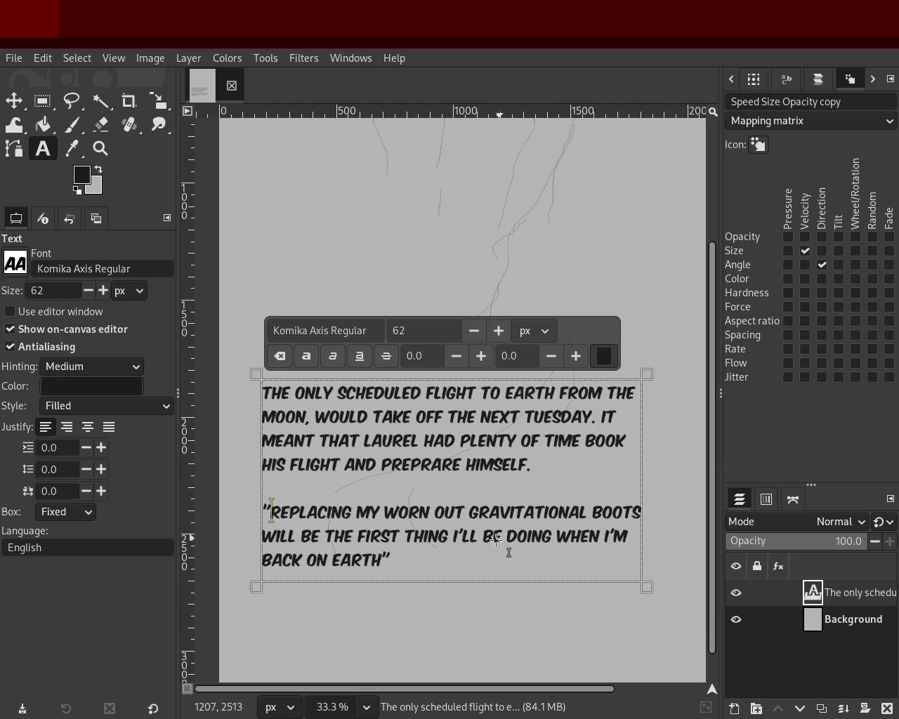
pyautogui.click(636, 515)
pyautogui.press('Right')
pyautogui.write(',')
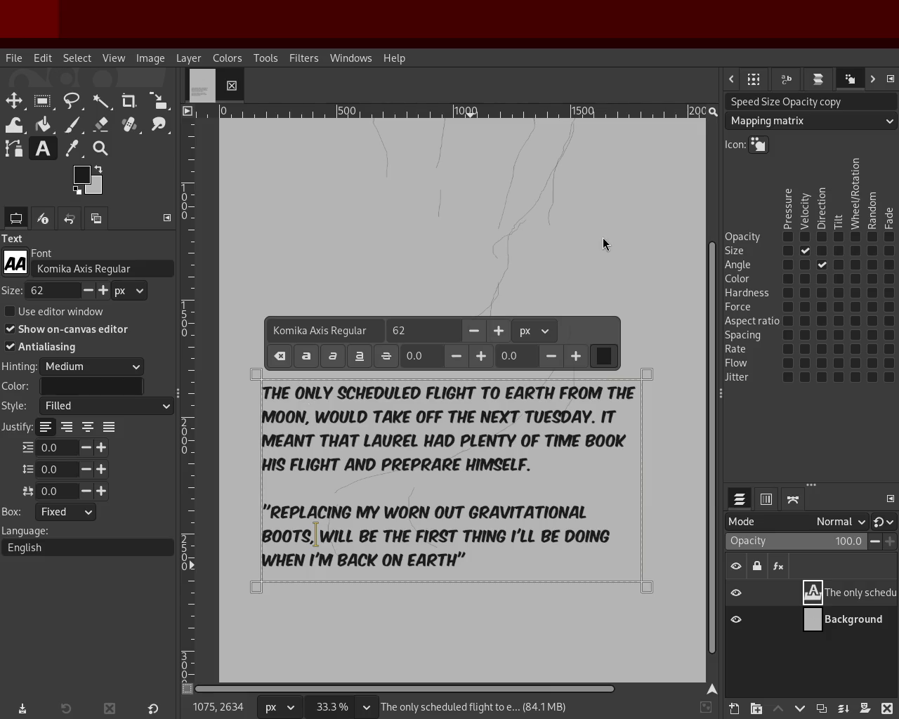
# Step: Reword the narration after MOON to read 'OF THE CURRENT MONTH'
pyautogui.doubleClick(490, 393)
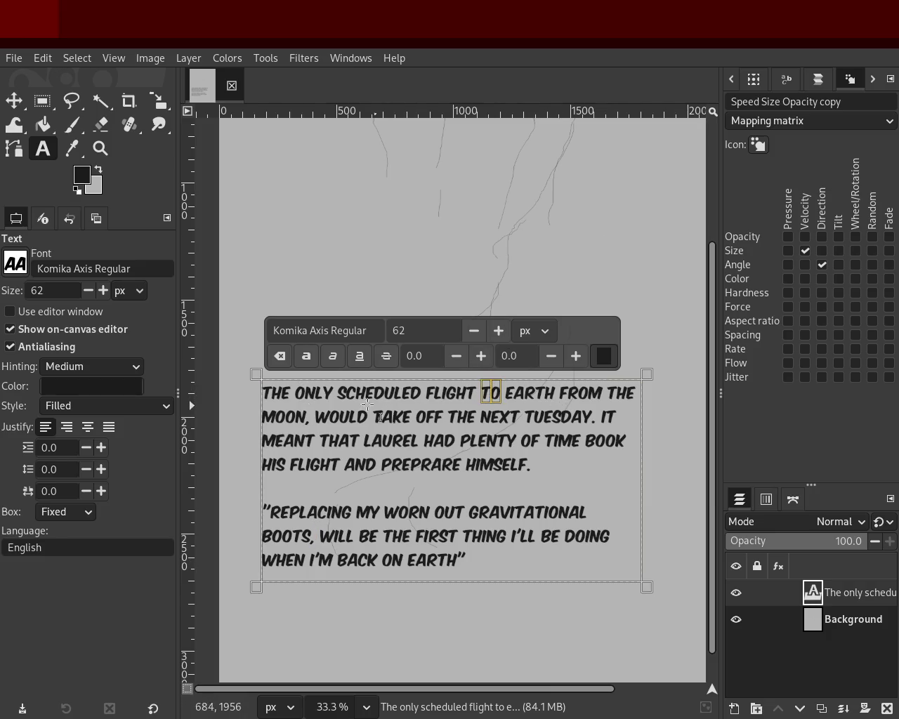
pyautogui.click(460, 398)
pyautogui.click(307, 411)
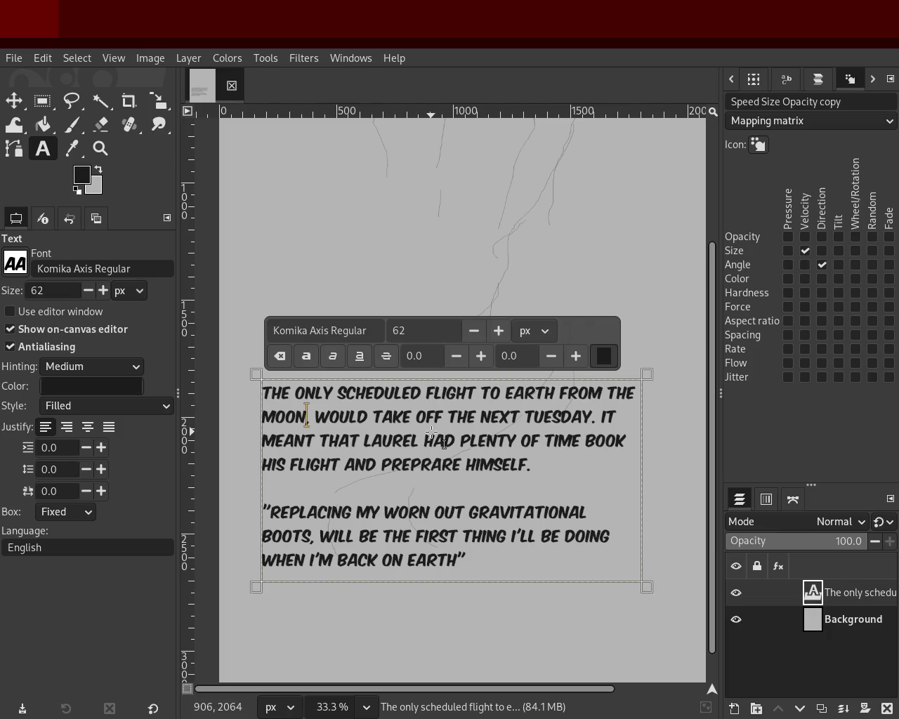
pyautogui.write('DURING')
pyautogui.press('Delete')
pyautogui.write('T')
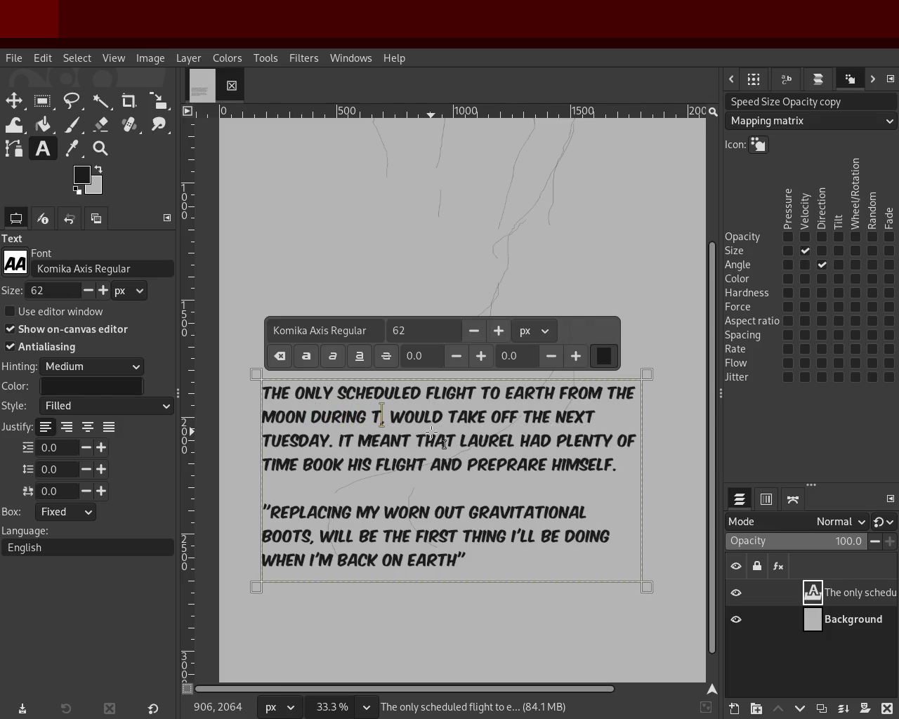
pyautogui.write('H')
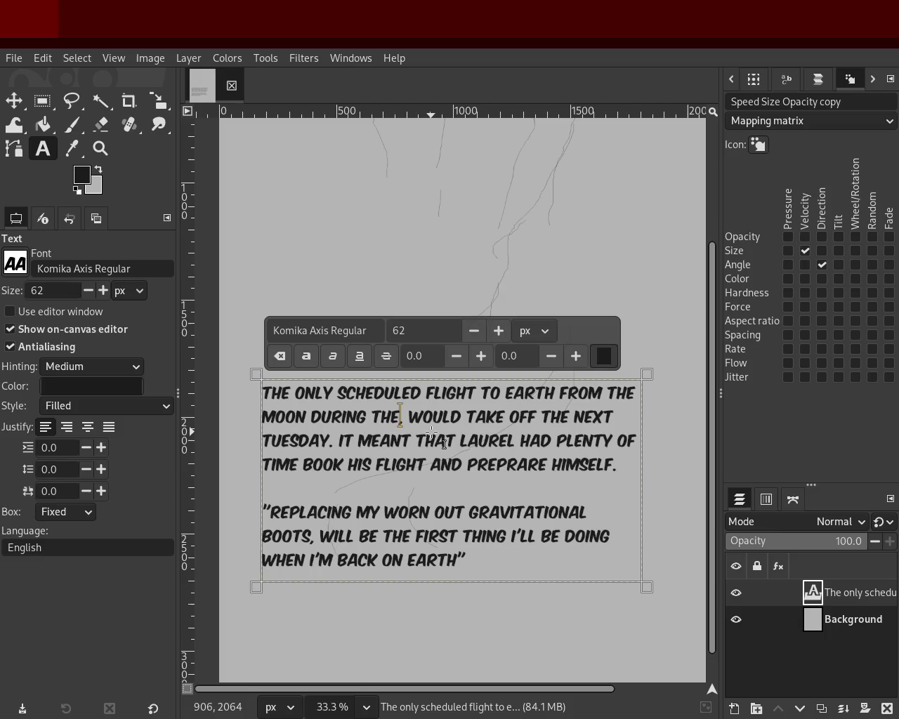
pyautogui.write('E')
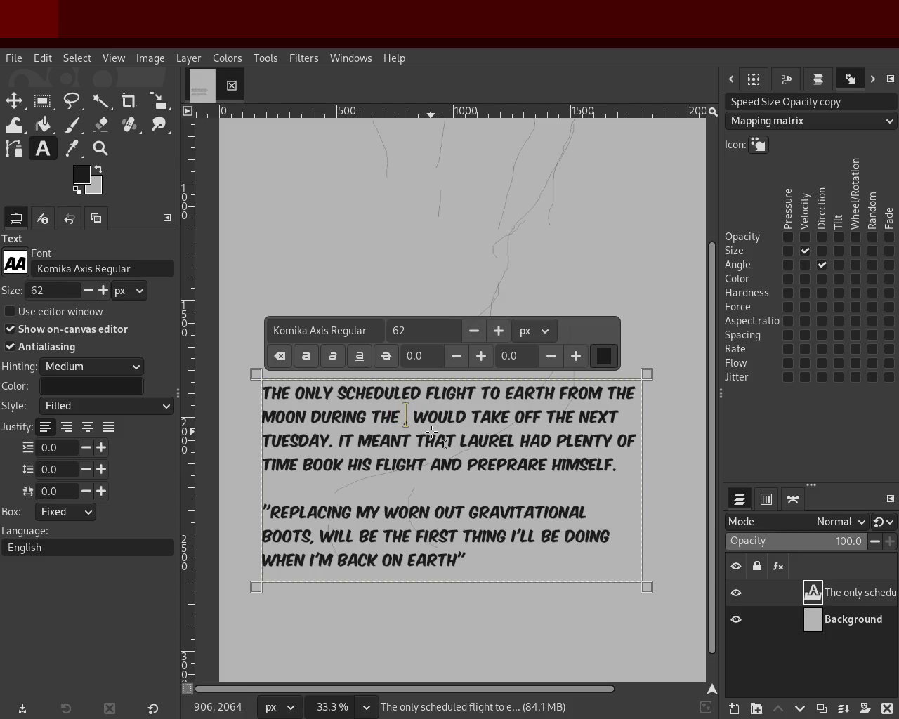
pyautogui.press('BackSpace')
pyautogui.press('BackSpace')
pyautogui.press('BackSpace')
pyautogui.press('BackSpace')
pyautogui.press('BackSpace')
pyautogui.press('BackSpace')
pyautogui.press('BackSpace')
pyautogui.write('WITHIN THE CURRENT')
pyautogui.press('BackSpace')
pyautogui.hotkey('ctrl', 'BackSpace')
pyautogui.hotkey('ctrl', 'BackSpace')
pyautogui.hotkey('ctrl', 'BackSpace')
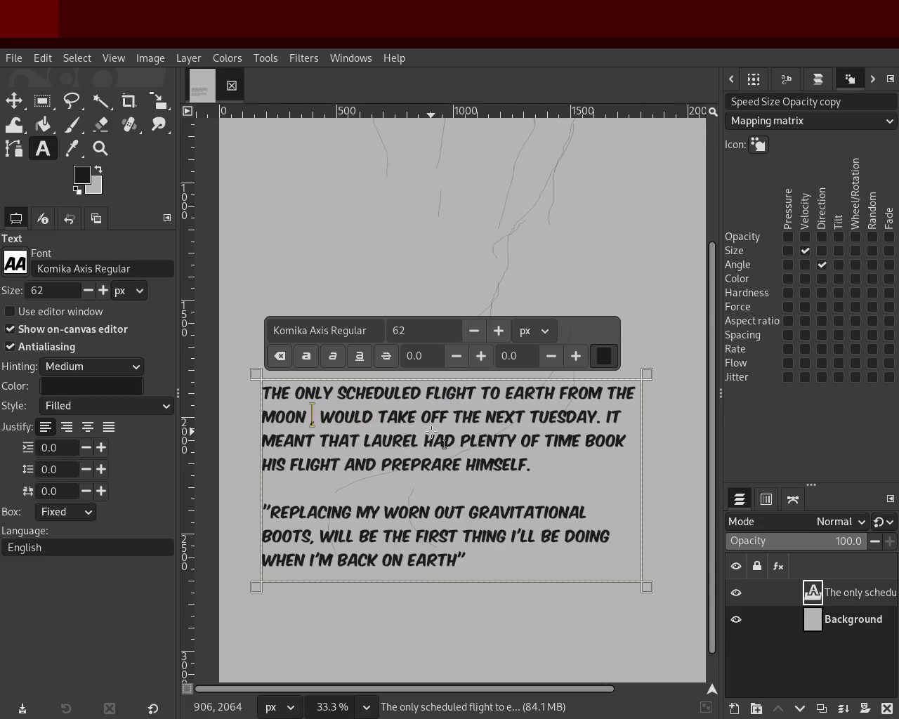
pyautogui.write('OF')
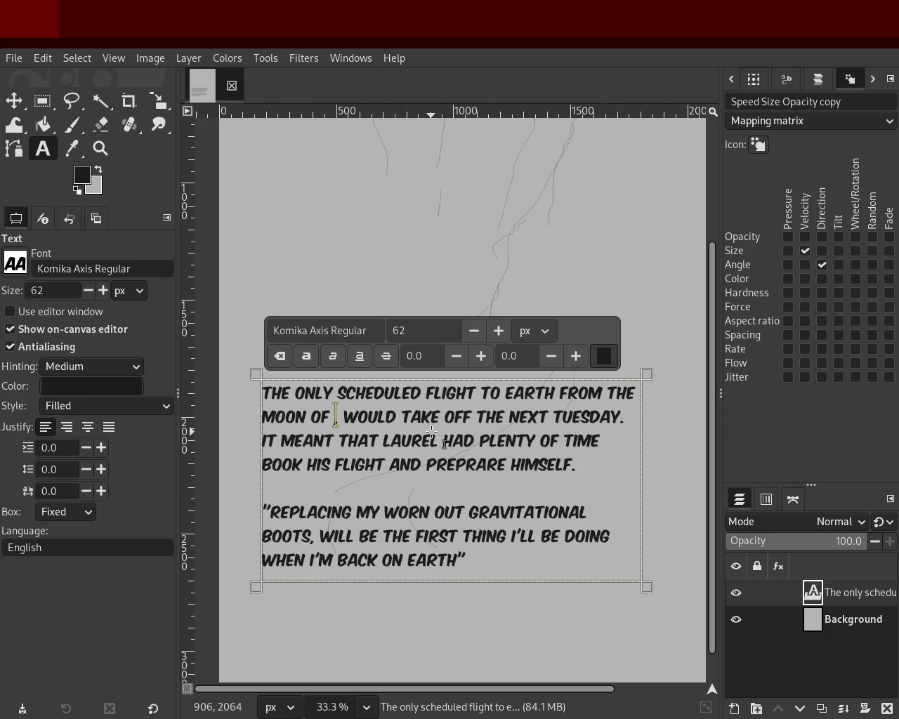
pyautogui.write(' THE CURRENTY')
pyautogui.press('BackSpace')
pyautogui.write('MONTH')
pyautogui.press('BackSpace')
pyautogui.press('BackSpace')
pyautogui.write('NTH')
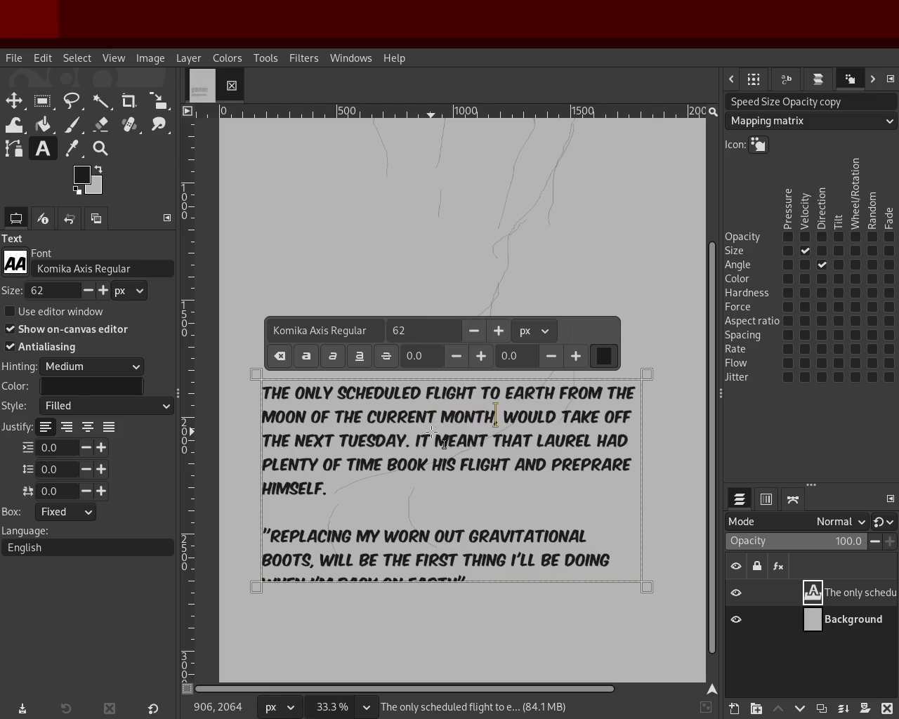
# Step: Replace TO after FLIGHT with 'From the moon to earth during the' and save the image
pyautogui.doubleClick(494, 392)
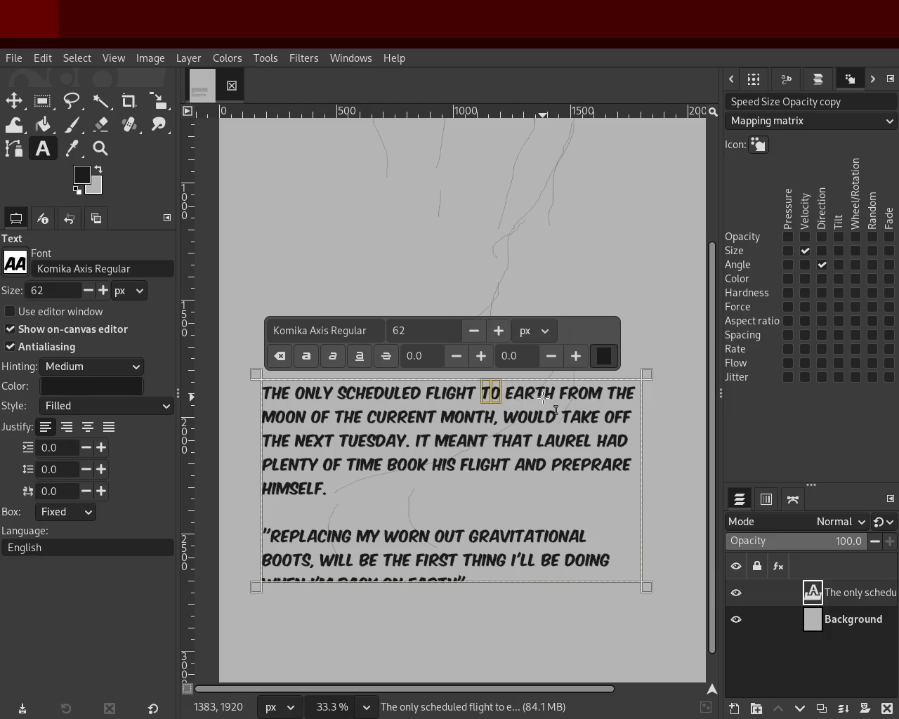
pyautogui.write('From the moon to earth')
pyautogui.press('Delete')
pyautogui.press('Delete')
pyautogui.press('Delete')
pyautogui.press('Delete')
pyautogui.press('Delete')
pyautogui.press('Delete')
pyautogui.press('Delete')
pyautogui.press('Delete')
pyautogui.press('Delete')
pyautogui.press('Delete')
pyautogui.press('Delete')
pyautogui.press('Delete')
pyautogui.press('Delete')
pyautogui.press('Delete')
pyautogui.press('Delete')
pyautogui.press('Delete')
pyautogui.press('Delete')
pyautogui.press('Delete')
pyautogui.press('Delete')
pyautogui.press('Delete')
pyautogui.press('Delete')
pyautogui.press('Delete')
pyautogui.press('Delete')
pyautogui.press('Delete')
pyautogui.write('during the')
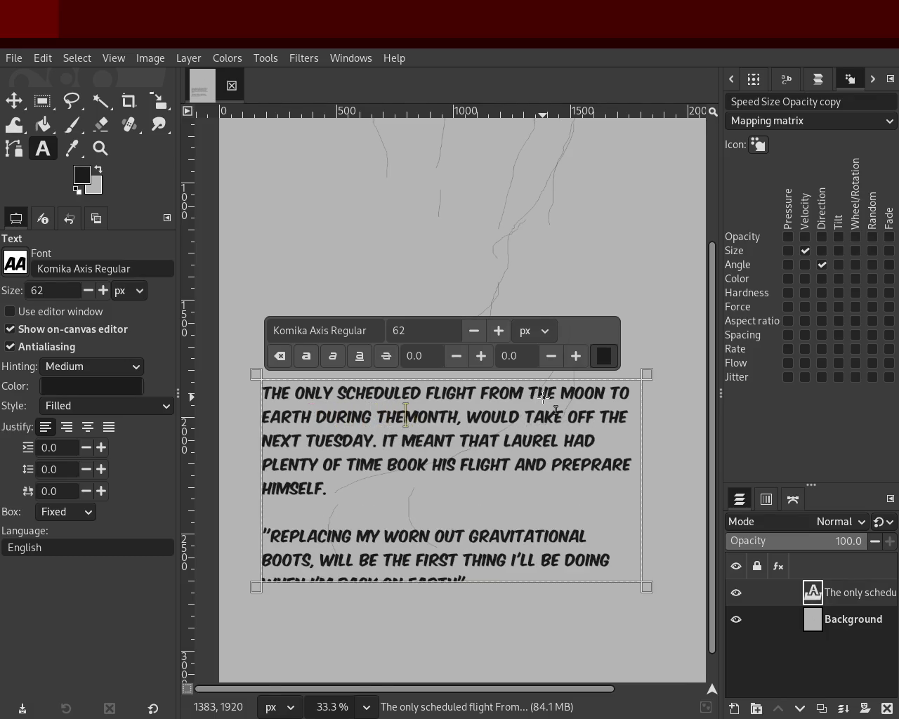
pyautogui.press('Right')
pyautogui.press('Right')
pyautogui.press('Right')
pyautogui.press('Right')
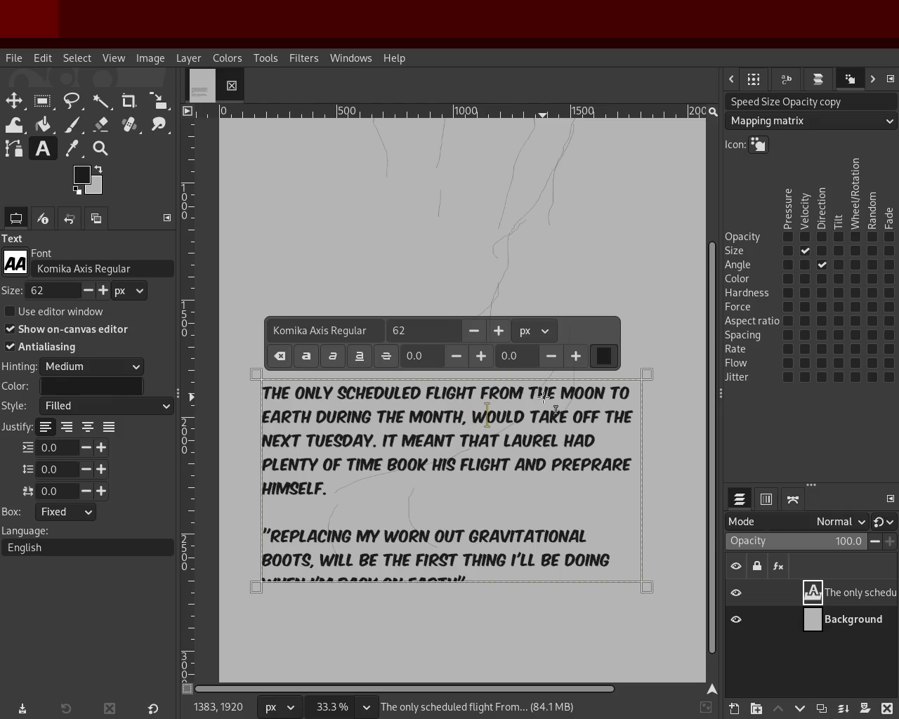
pyautogui.hotkey('ctrl', 's')
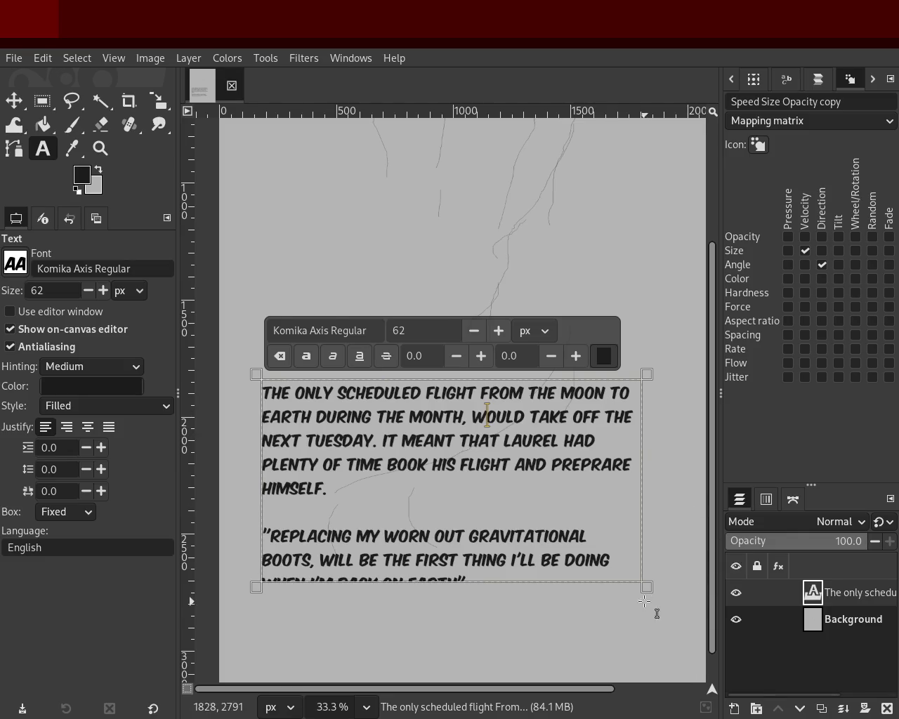
# Step: Enlarge the text box to reveal the last line and review the DURING THE MONTH wording
pyautogui.moveTo(402, 598); pyautogui.dragTo(393, 621)
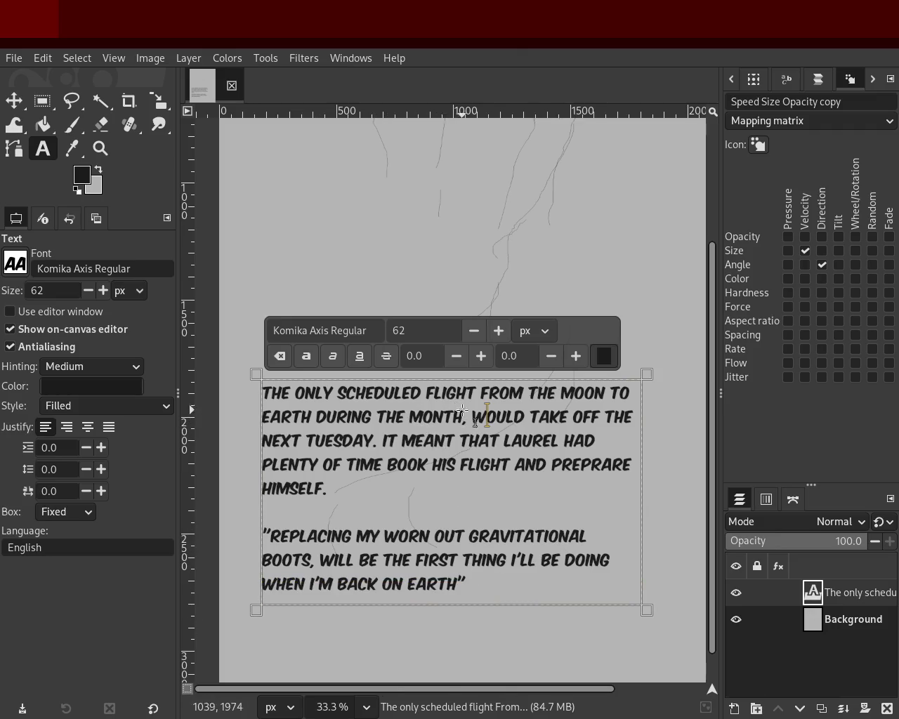
pyautogui.moveTo(483, 393); pyautogui.dragTo(597, 397)
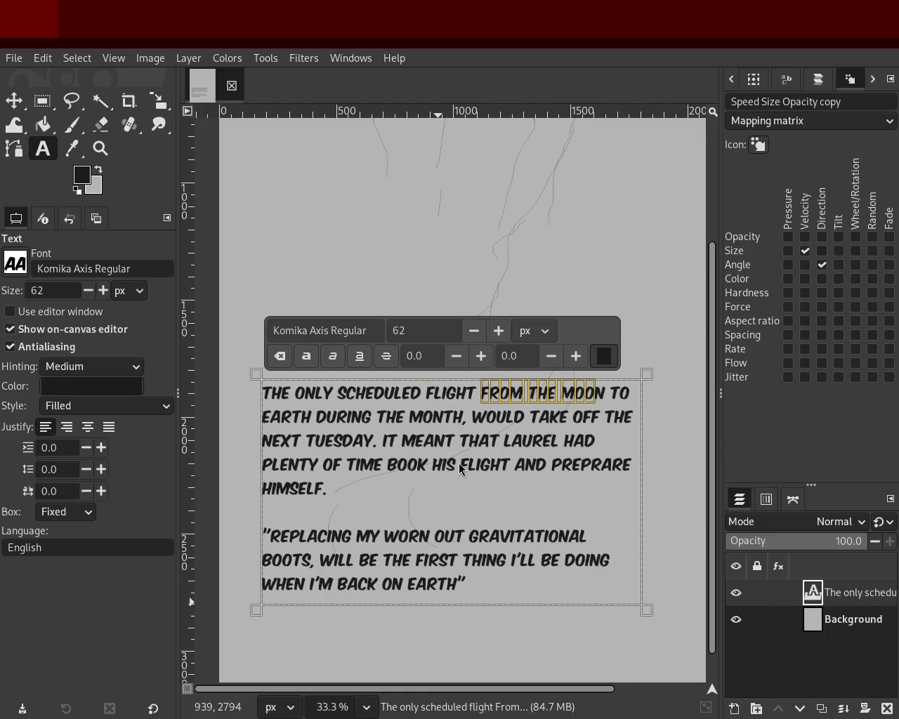
pyautogui.click(317, 415)
pyautogui.moveTo(332, 428); pyautogui.dragTo(449, 425)
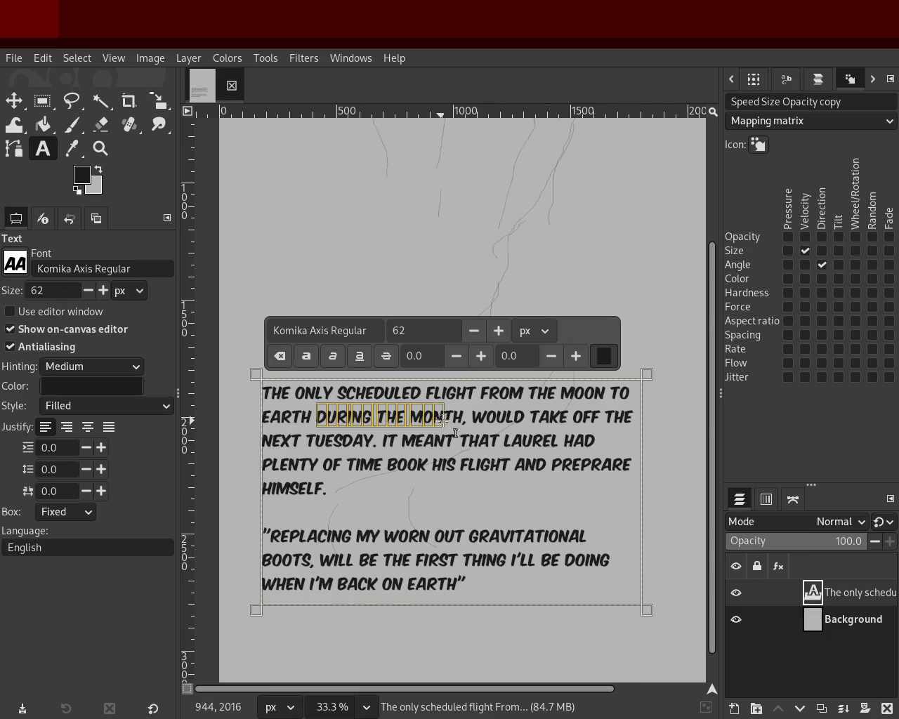
pyautogui.click(324, 393)
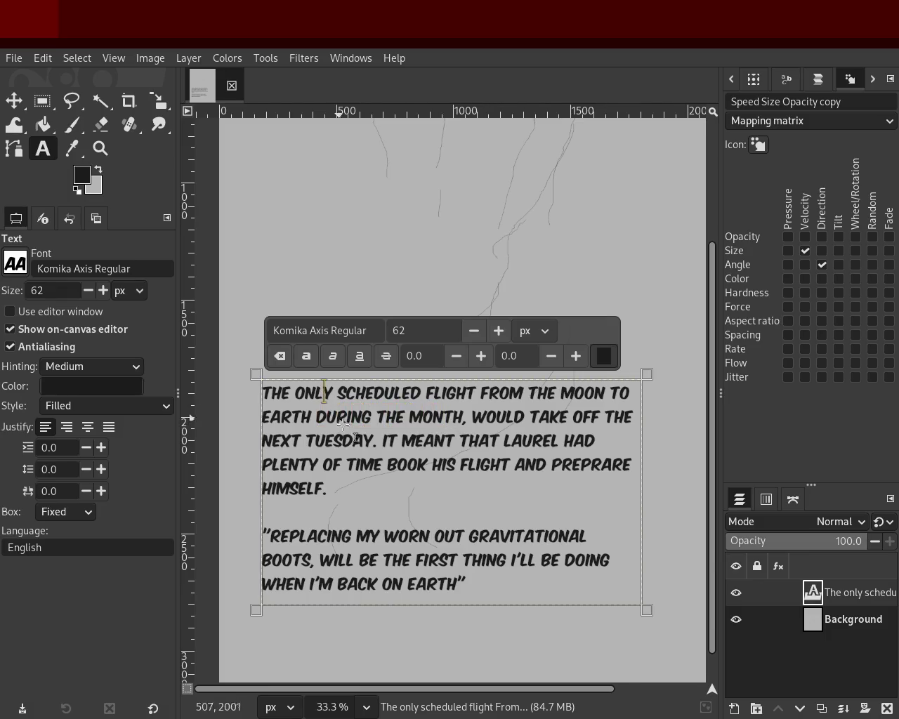
pyautogui.moveTo(317, 417); pyautogui.dragTo(467, 421)
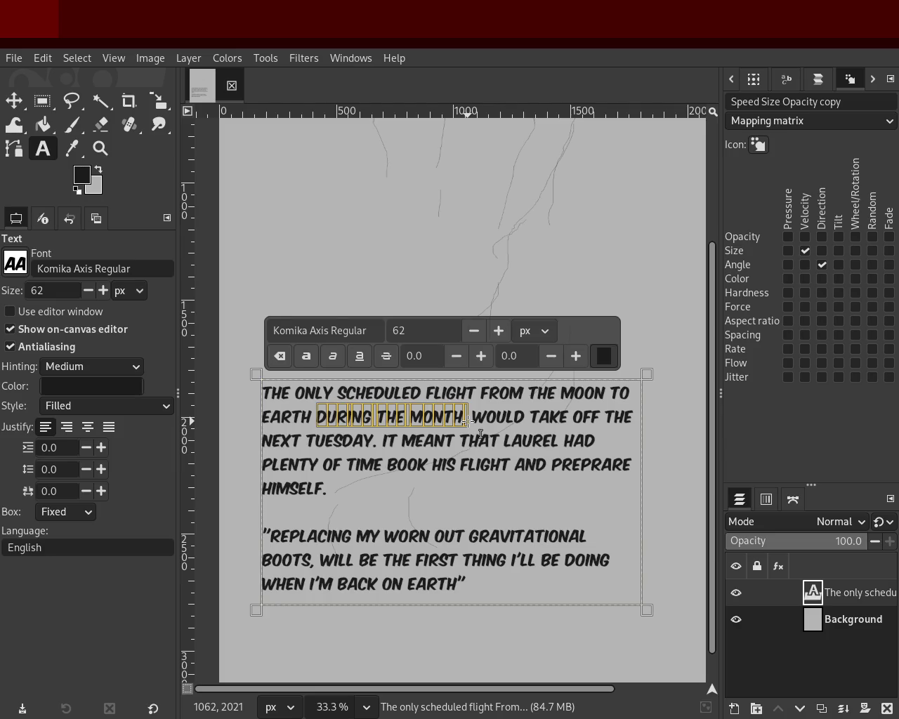
pyautogui.click(424, 441)
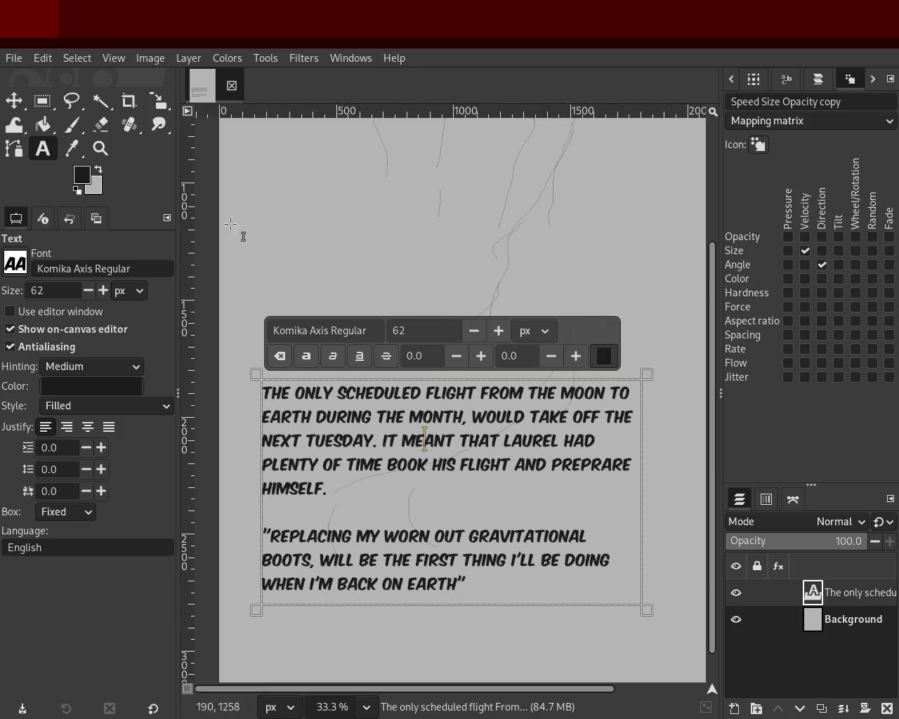
pyautogui.click(13, 100)
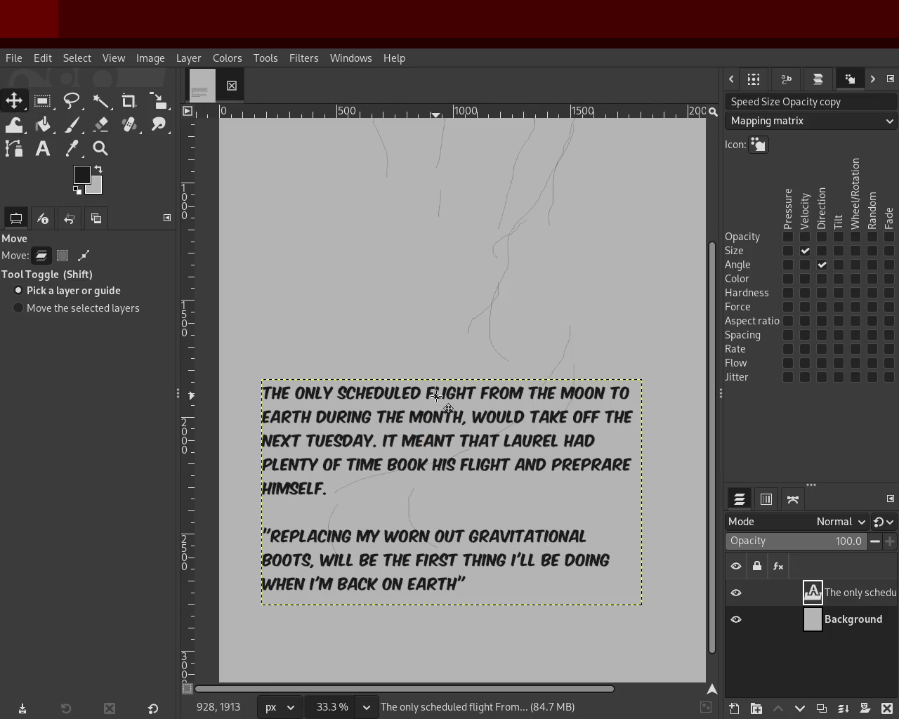
# Step: Drag the narration block up the page and zoom out to see the whole page
pyautogui.moveTo(447, 425); pyautogui.dragTo(437, 202)
pyautogui.click(100, 148)
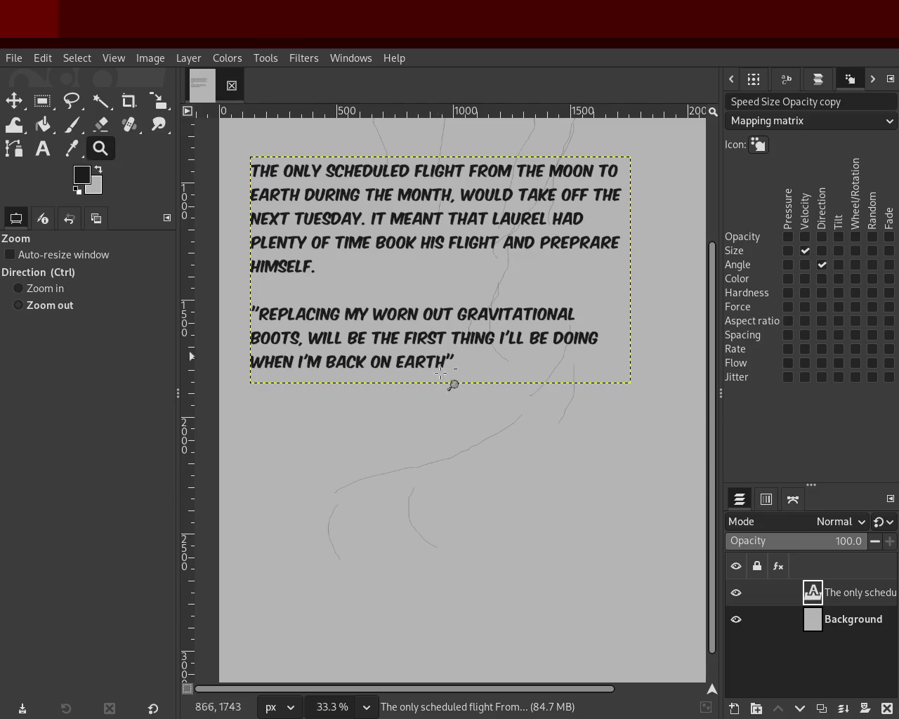
pyautogui.keyDown('ctrl'); pyautogui.click(449, 380); pyautogui.keyUp('ctrl')
pyautogui.click(460, 324)
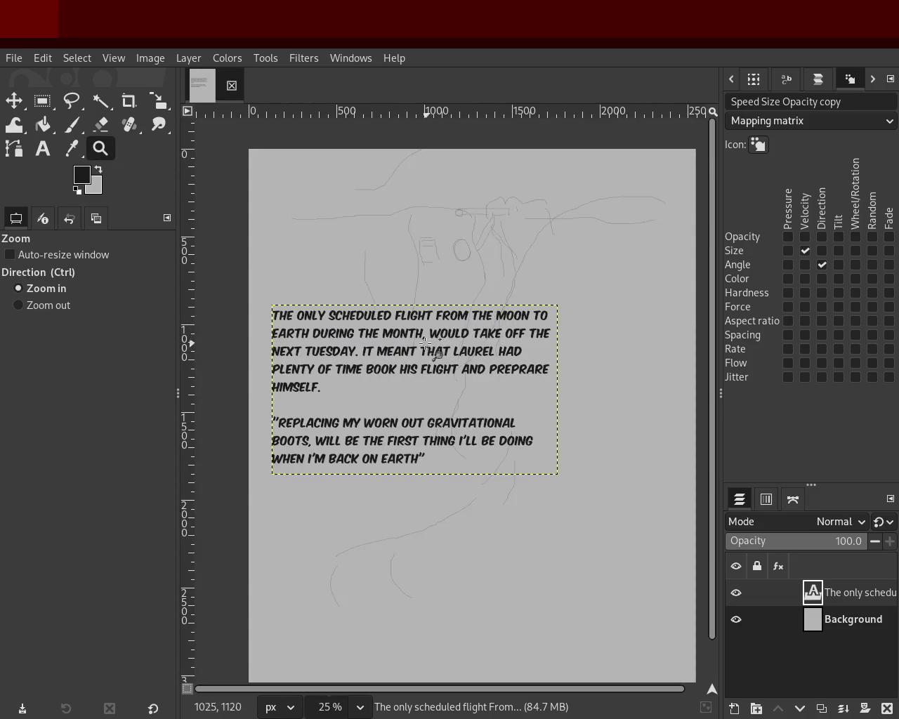
pyautogui.moveTo(403, 317); pyautogui.dragTo(402, 241)
pyautogui.scroll(-2, 451, 328)
pyautogui.scroll(-3, 451, 327)
pyautogui.scroll(-1, 451, 327)
# Step: Settle the narration block at the page top and draw a new text box below it
pyautogui.press('m')
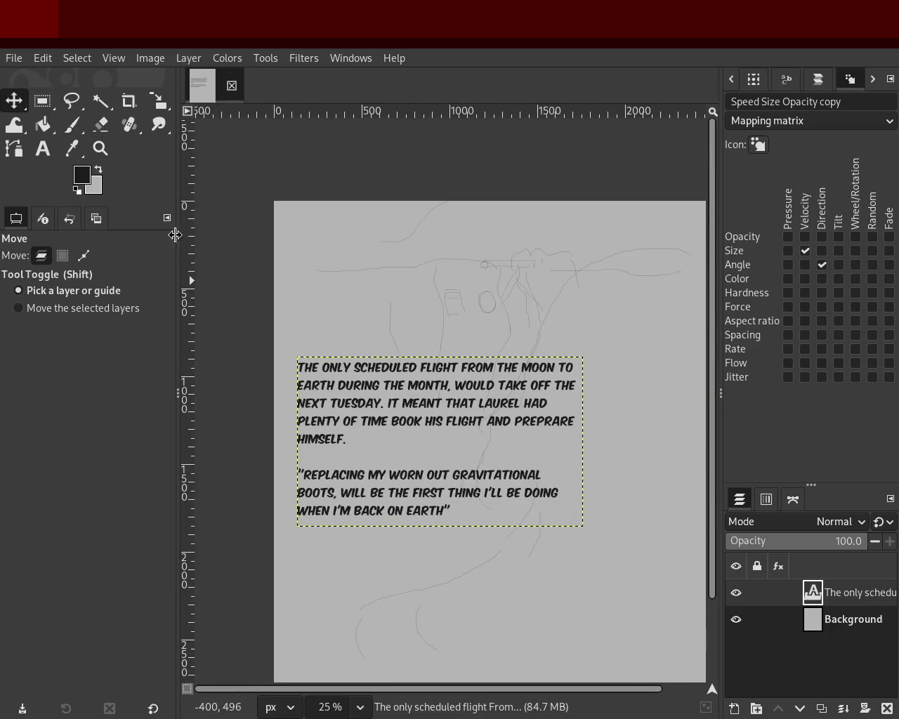
pyautogui.moveTo(394, 368); pyautogui.dragTo(397, 332)
pyautogui.hotkey('ctrl', 'z')
pyautogui.moveTo(397, 399); pyautogui.dragTo(394, 268)
pyautogui.click(52, 152)
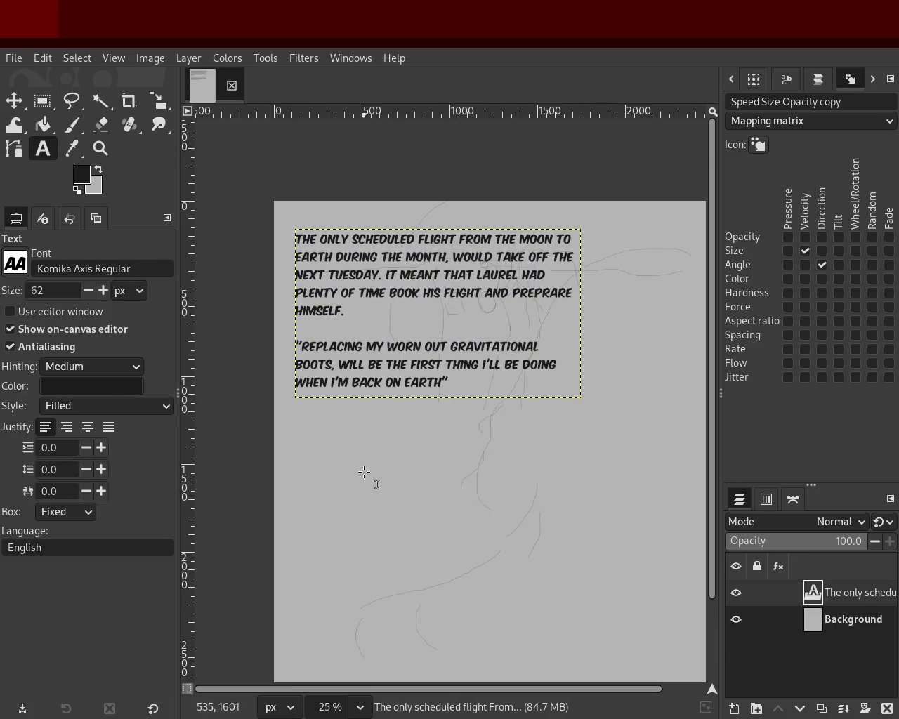
pyautogui.moveTo(326, 447); pyautogui.dragTo(576, 566)
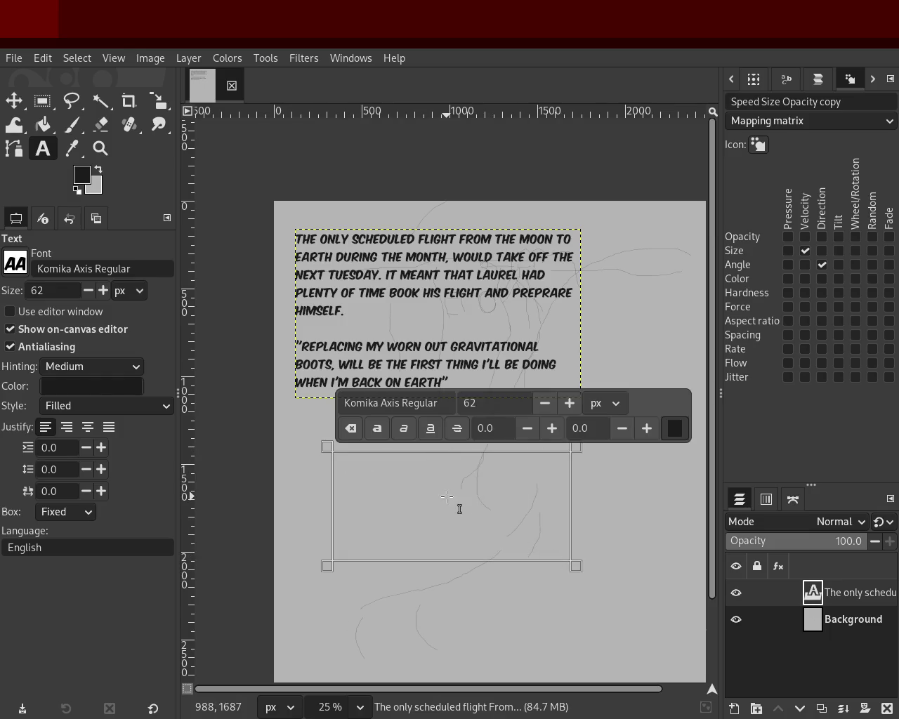
# Step: Type the line 'Why don't you just get a pair from the local supply store on the moon?'
pyautogui.write("Why don't you just get t")
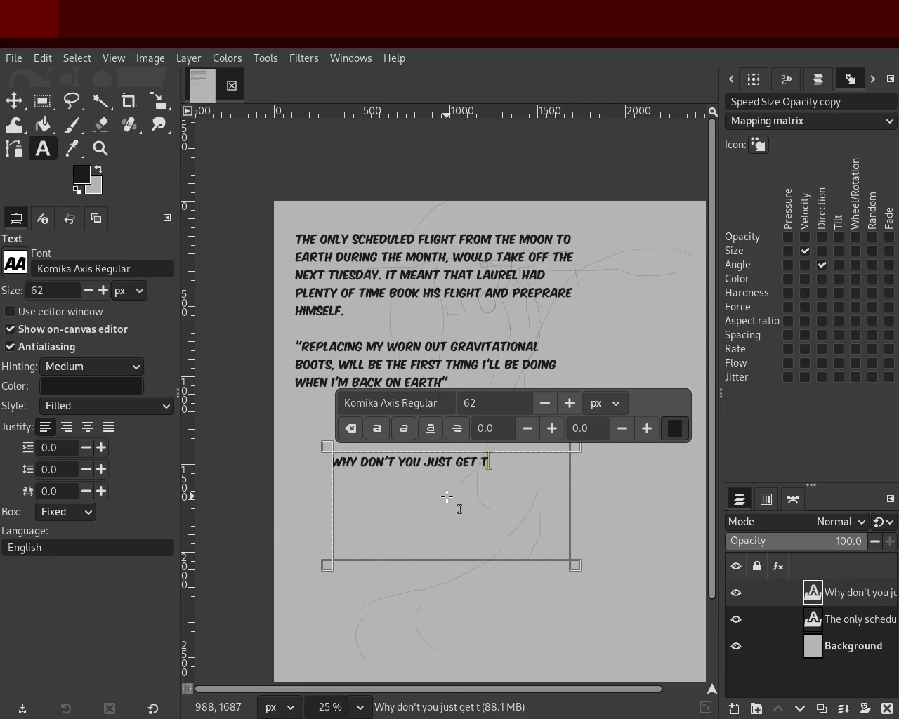
pyautogui.press('BackSpace')
pyautogui.write('a pair')
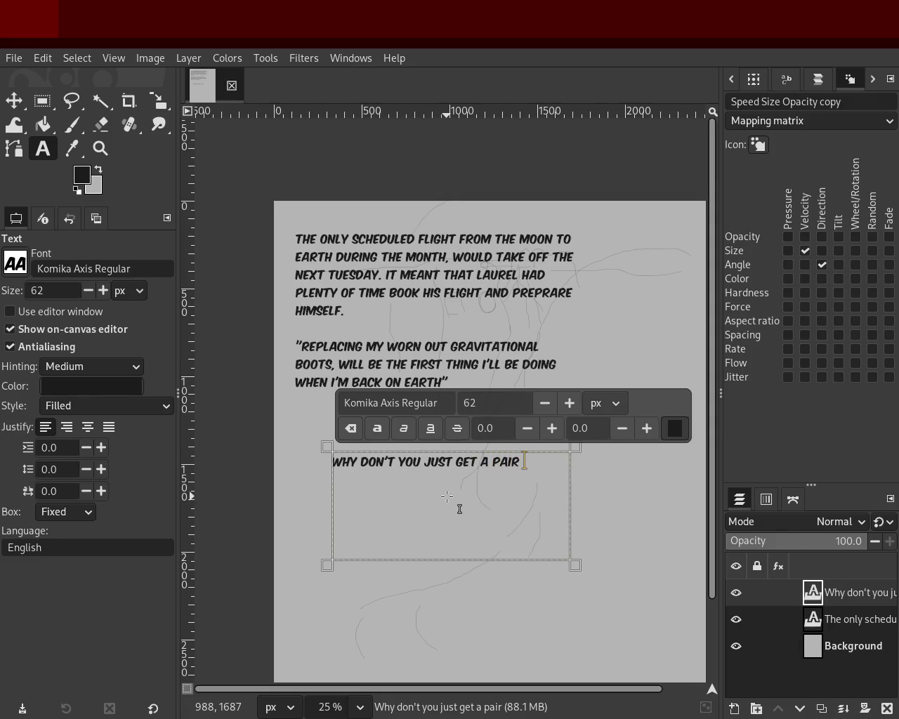
pyautogui.write(' form')
pyautogui.press('BackSpace')
pyautogui.press('BackSpace')
pyautogui.press('BackSpace')
pyautogui.write('rom the')
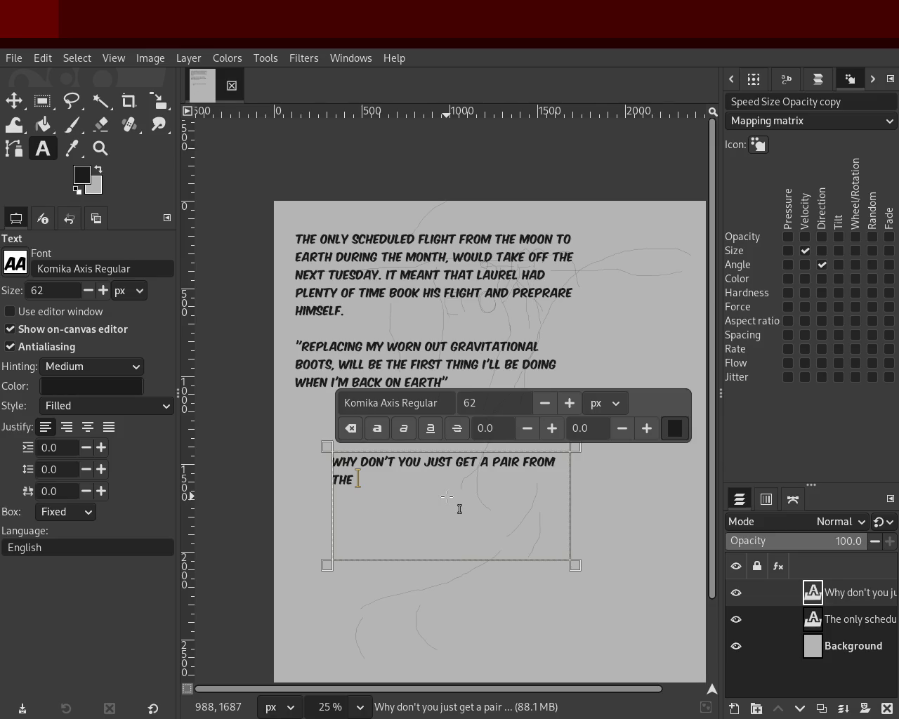
pyautogui.write('supply sho')
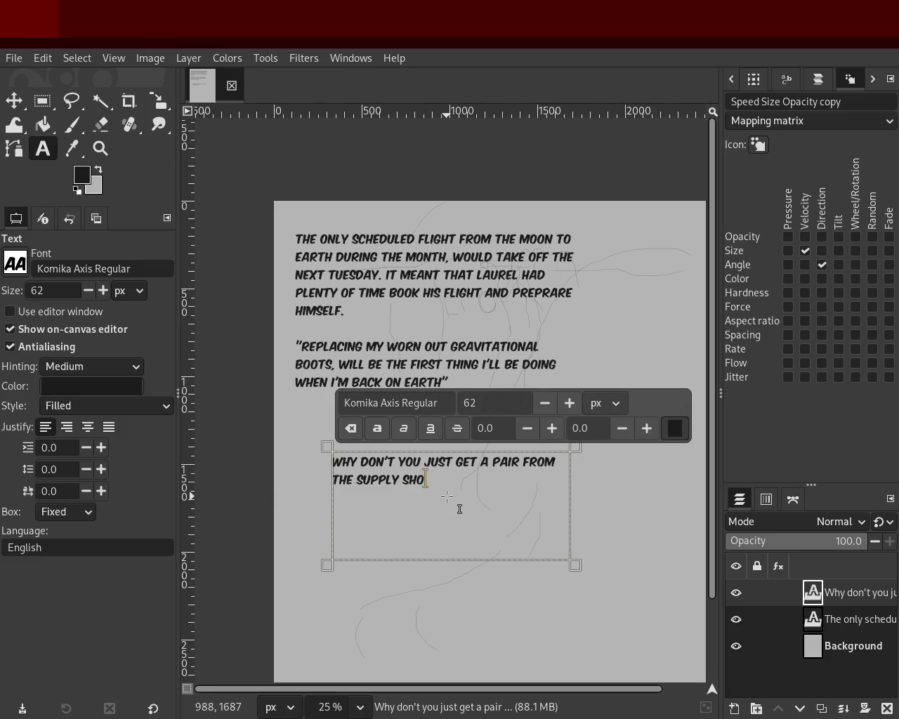
pyautogui.press('BackSpace')
pyautogui.press('BackSpace')
pyautogui.press('BackSpace')
pyautogui.press('BackSpace')
pyautogui.press('BackSpace')
pyautogui.write('t')
pyautogui.press('BackSpace')
pyautogui.write('local supplying in')
pyautogui.press('BackSpace')
pyautogui.press('BackSpace')
pyautogui.write('on the mooon')
pyautogui.press('BackSpace')
pyautogui.press('BackSpace')
pyautogui.write('n?')
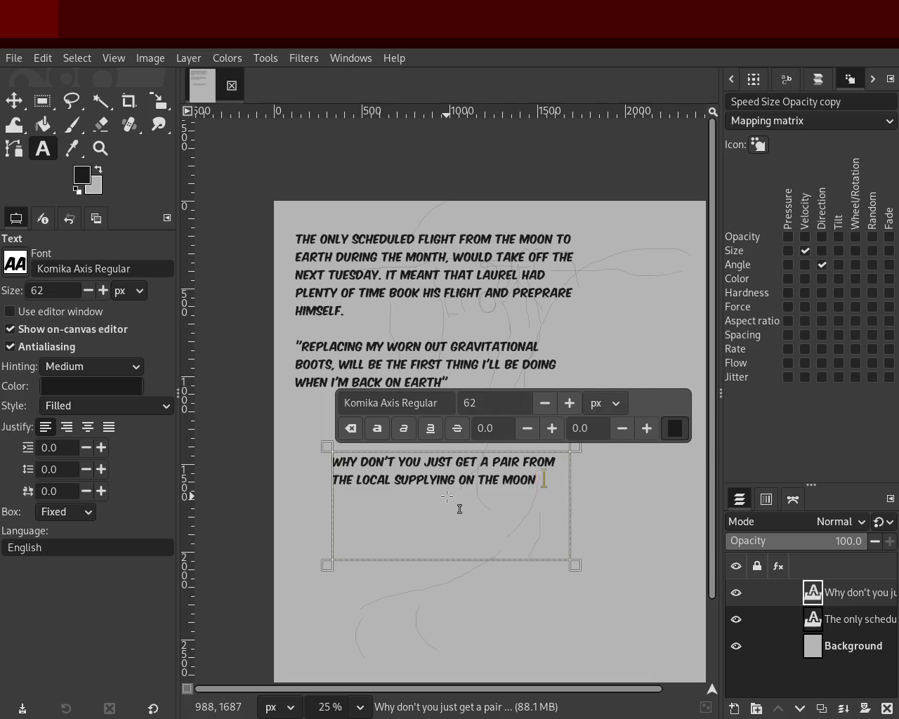
pyautogui.press('BackSpace')
pyautogui.press('BackSpace')
pyautogui.press('BackSpace')
pyautogui.press('BackSpace')
pyautogui.press('BackSpace')
pyautogui.press('BackSpace')
pyautogui.press('BackSpace')
pyautogui.press('BackSpace')
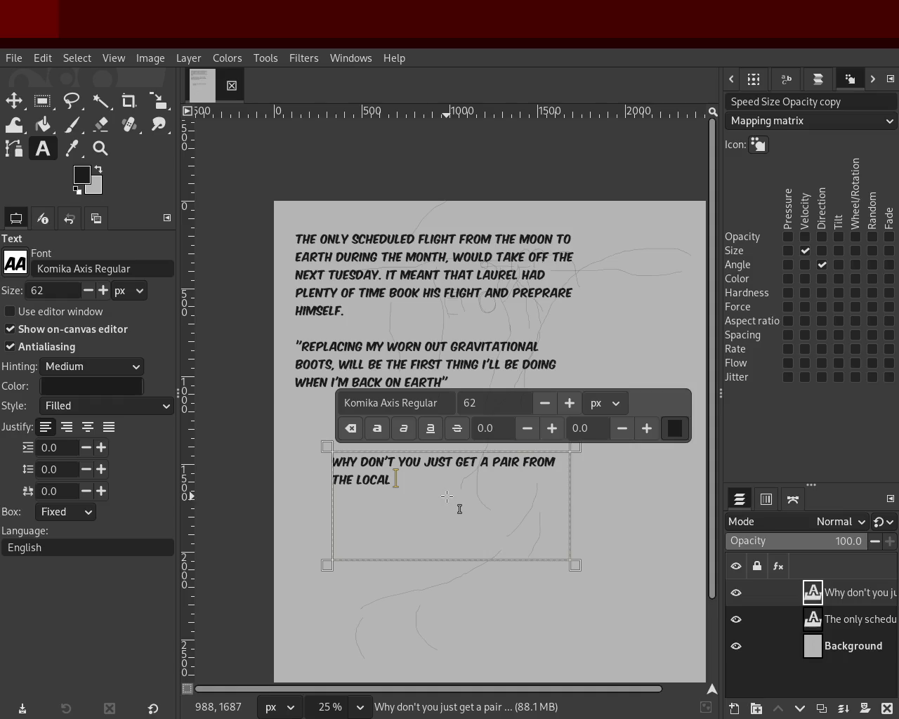
pyautogui.write('supply s')
pyautogui.write('tore on')
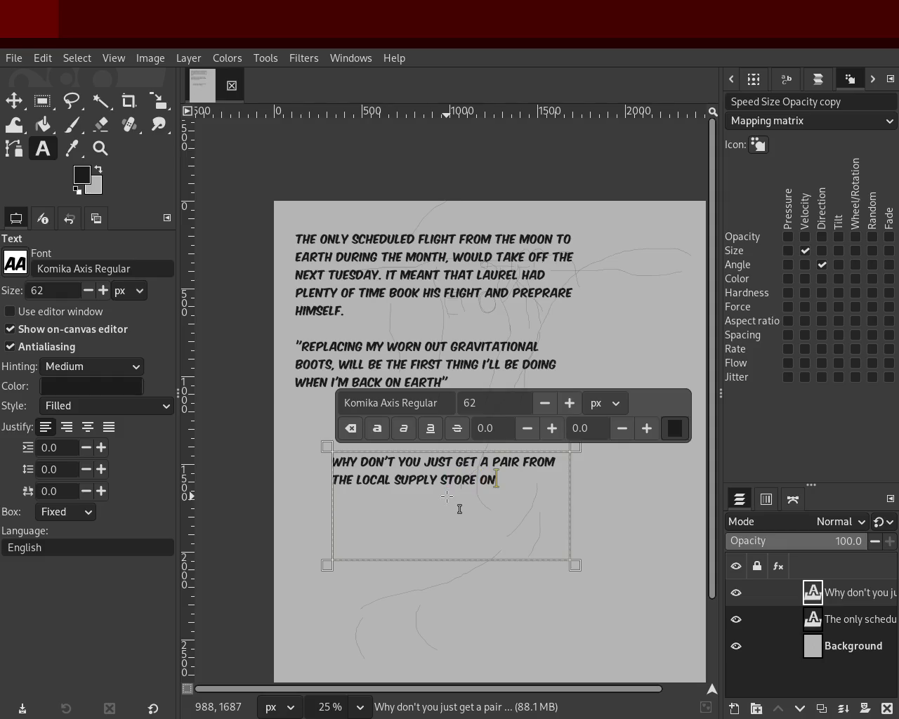
pyautogui.write(' the moon?')
# Step: Prefix the dialogue line with a leading dash
pyautogui.press('Down')
pyautogui.press('Up')
pyautogui.press('Up')
pyautogui.write('-')
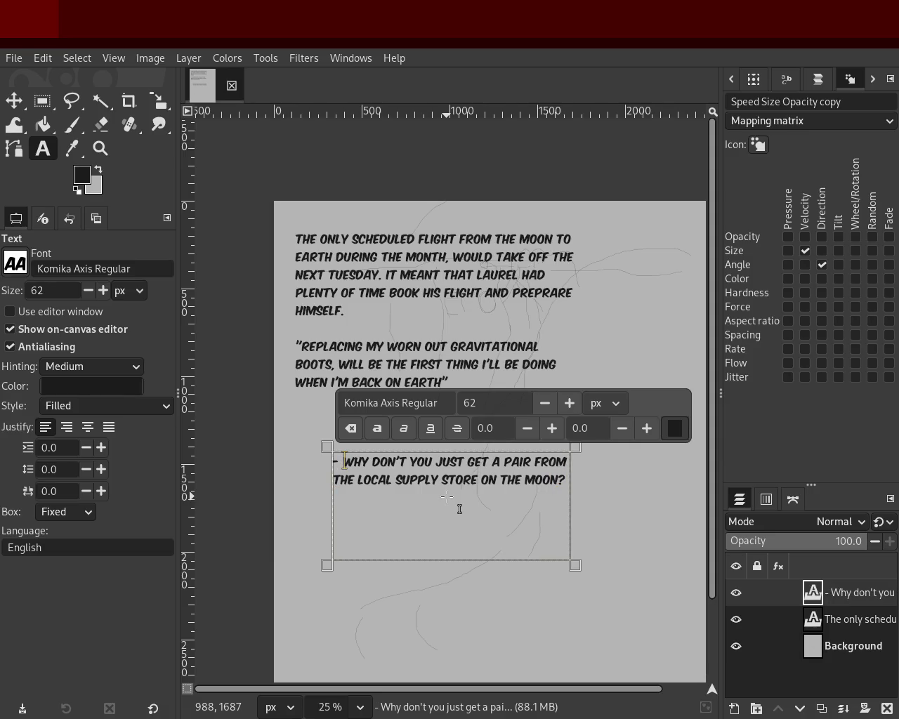
pyautogui.press('BackSpace')
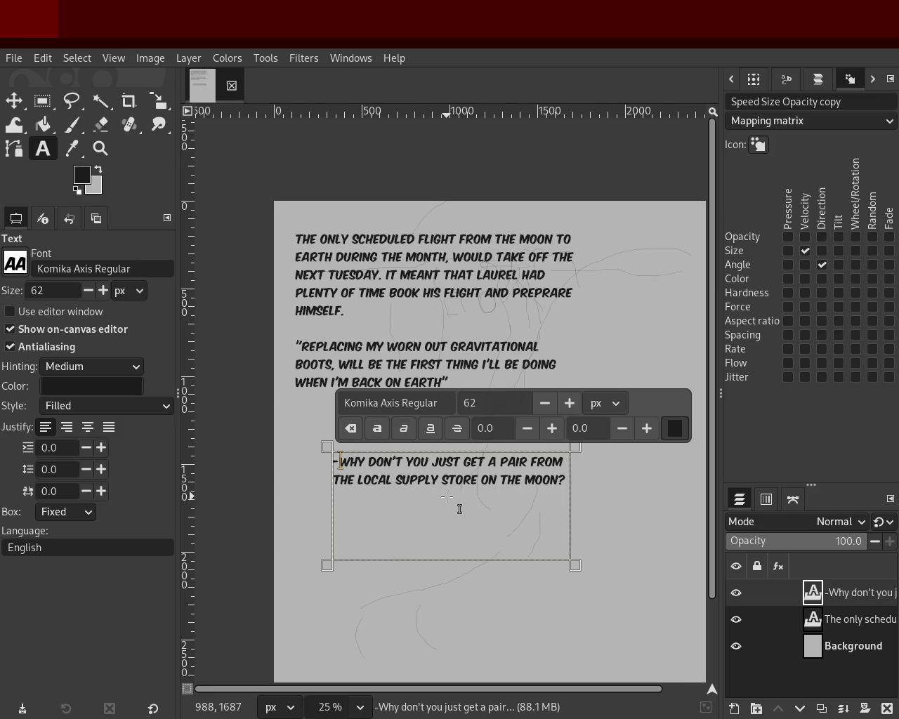
pyautogui.press('Down')
pyautogui.press('Down')
# Step: Type the reply '-I've tried them, there's no way I'm wearing those.' and fix the typos
pyautogui.write('-')
pyautogui.write('Becus')
pyautogui.press('BackSpace')
pyautogui.press('BackSpace')
pyautogui.write("ause I'")
pyautogui.press('BackSpace')
pyautogui.press('BackSpace')
pyautogui.press('BackSpace')
pyautogui.press('BackSpace')
pyautogui.press('BackSpace')
pyautogui.press('BackSpace')
pyautogui.press('BackSpace')
pyautogui.press('BackSpace')
pyautogui.press('BackSpace')
pyautogui.write("I've tried them, there's no way I'mg")
pyautogui.press('BackSpace')
pyautogui.write('weaing')
pyautogui.press('BackSpace')
pyautogui.press('BackSpace')
pyautogui.press('BackSpace')
pyautogui.write('ring those')
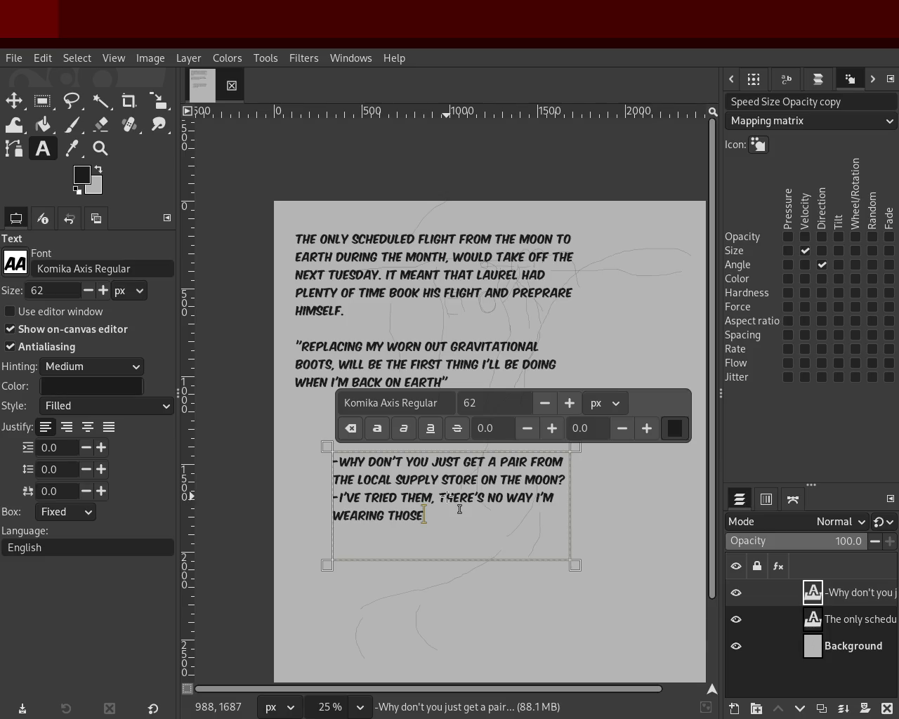
pyautogui.write(", I Don't like th")
pyautogui.write('e')
pyautogui.write(' way the look.')
pyautogui.press('BackSpace')
pyautogui.press('BackSpace')
pyautogui.press('BackSpace')
pyautogui.press('BackSpace')
pyautogui.press('BackSpace')
pyautogui.press('BackSpace')
pyautogui.press('BackSpace')
pyautogui.press('BackSpace')
pyautogui.press('BackSpace')
pyautogui.press('BackSpace')
pyautogui.press('BackSpace')
pyautogui.press('BackSpace')
pyautogui.press('BackSpace')
pyautogui.press('BackSpace')
pyautogui.press('BackSpace')
pyautogui.press('BackSpace')
pyautogui.press('BackSpace')
pyautogui.press('BackSpace')
pyautogui.press('BackSpace')
pyautogui.press('BackSpace')
pyautogui.write('E')
pyautogui.write('.')
pyautogui.click(509, 606)
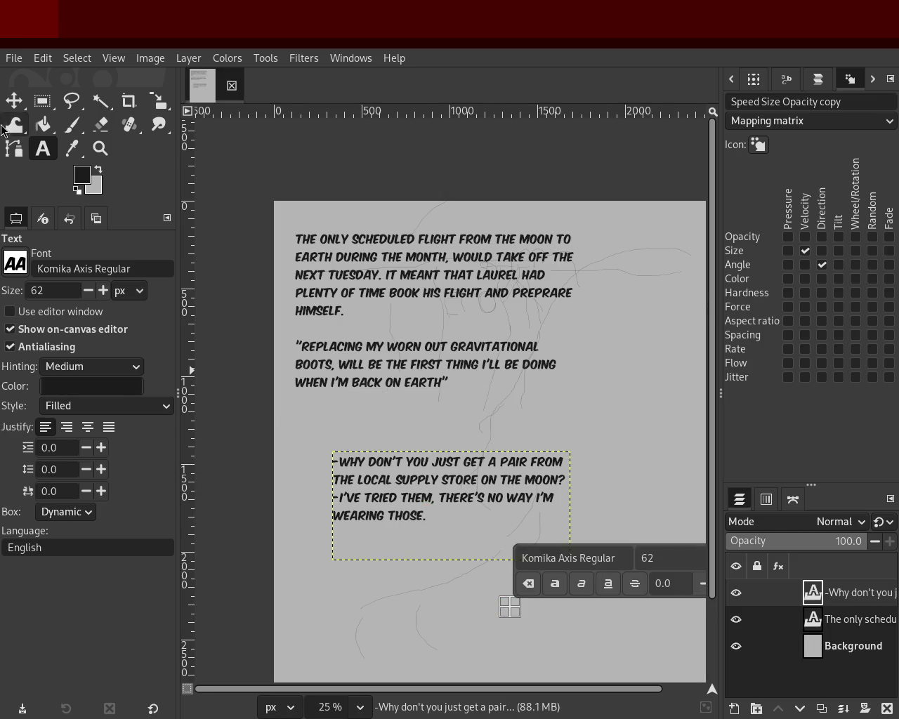
# Step: Select the dialogue layer with the Move tool, then zoom to view both text blocks
pyautogui.click(14, 101)
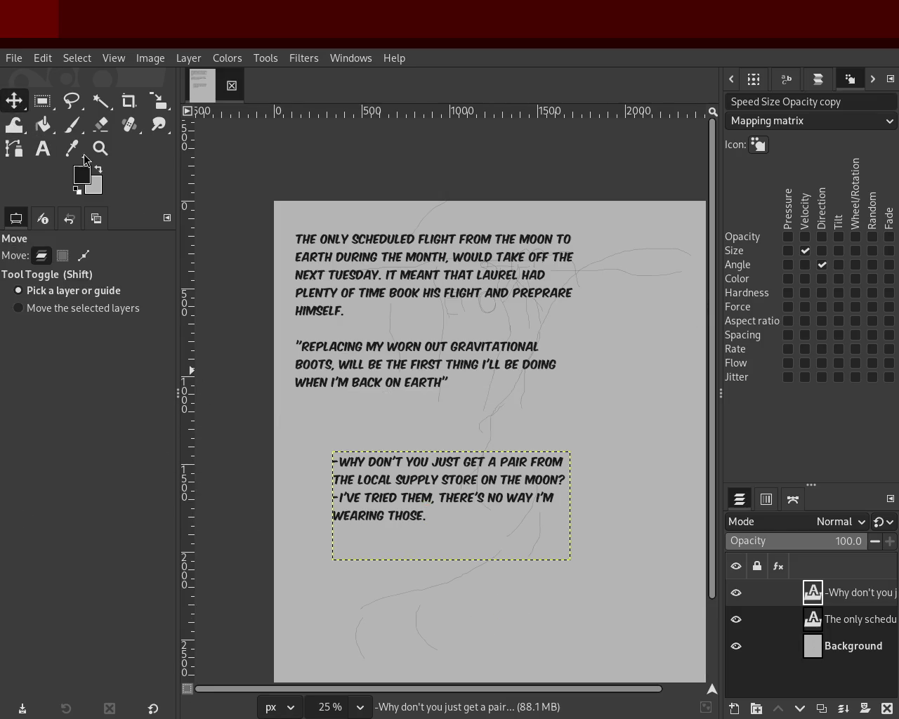
pyautogui.click(404, 479)
pyautogui.click(42, 142)
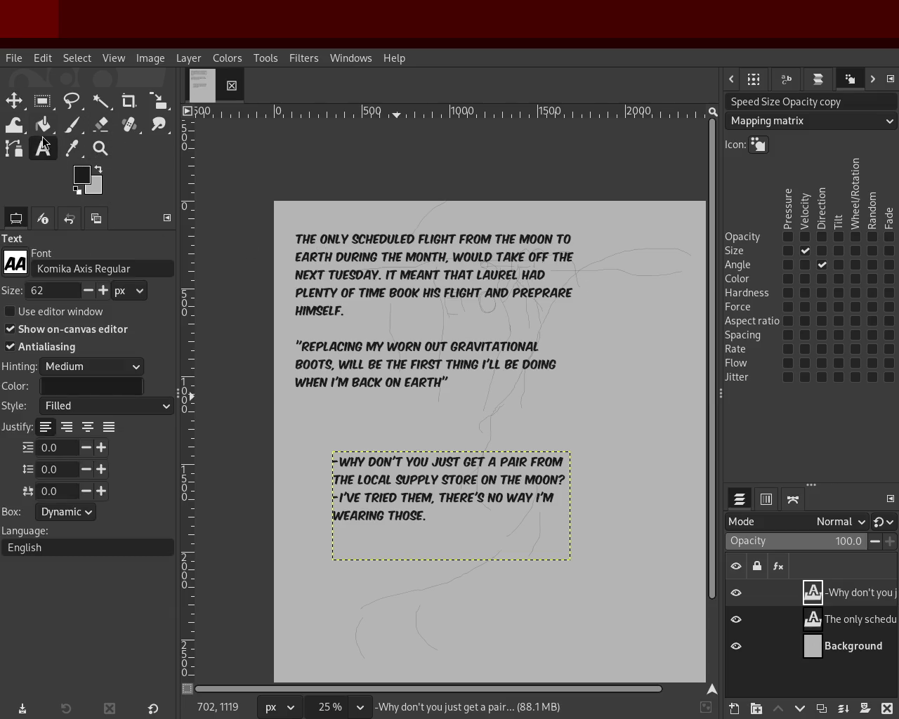
pyautogui.click(100, 148)
pyautogui.scroll(-2, 385, 339)
pyautogui.scroll(3, 385, 339)
pyautogui.scroll(1, 372, 333)
pyautogui.scroll(-2, 393, 323)
pyautogui.scroll(1, 393, 323)
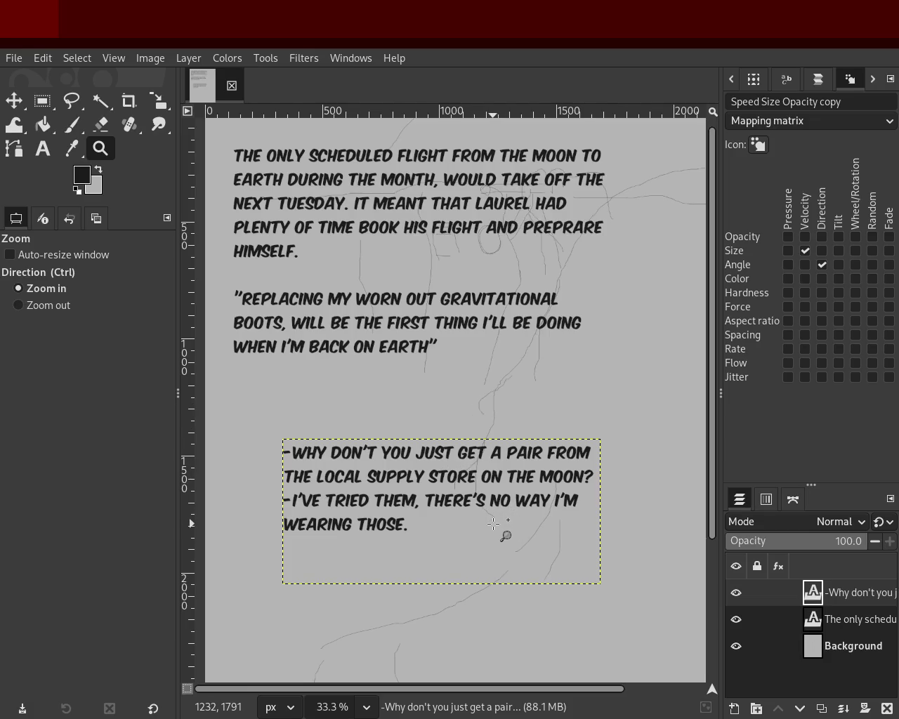
# Step: With the Move tool, shift the dialogue text layer left and down below the narration block
pyautogui.click(14, 100)
pyautogui.moveTo(403, 455)
pyautogui.mouseDown()
pyautogui.moveTo(357, 447)
pyautogui.moveTo(419, 499)
pyautogui.mouseUp()
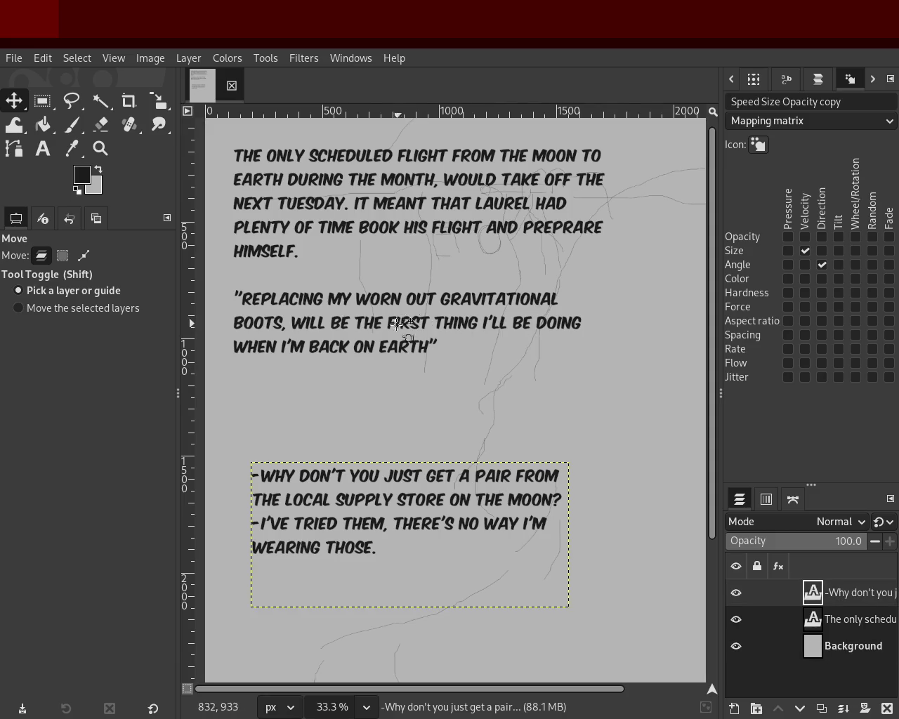
# Step: Switch between the narration and background layers, then open the dialogue text for editing
pyautogui.click(823, 616)
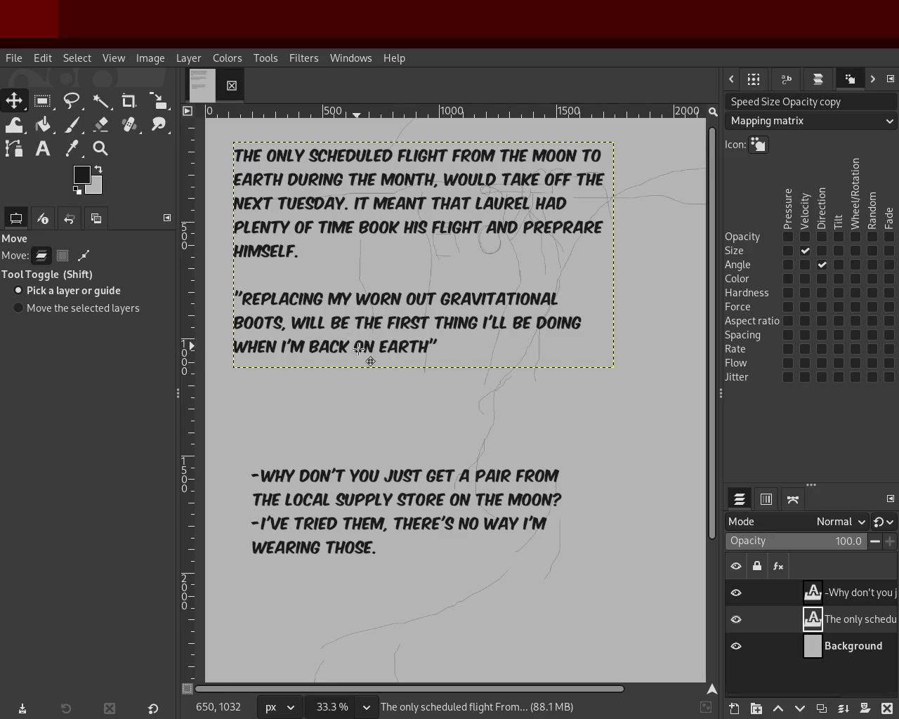
pyautogui.click(849, 647)
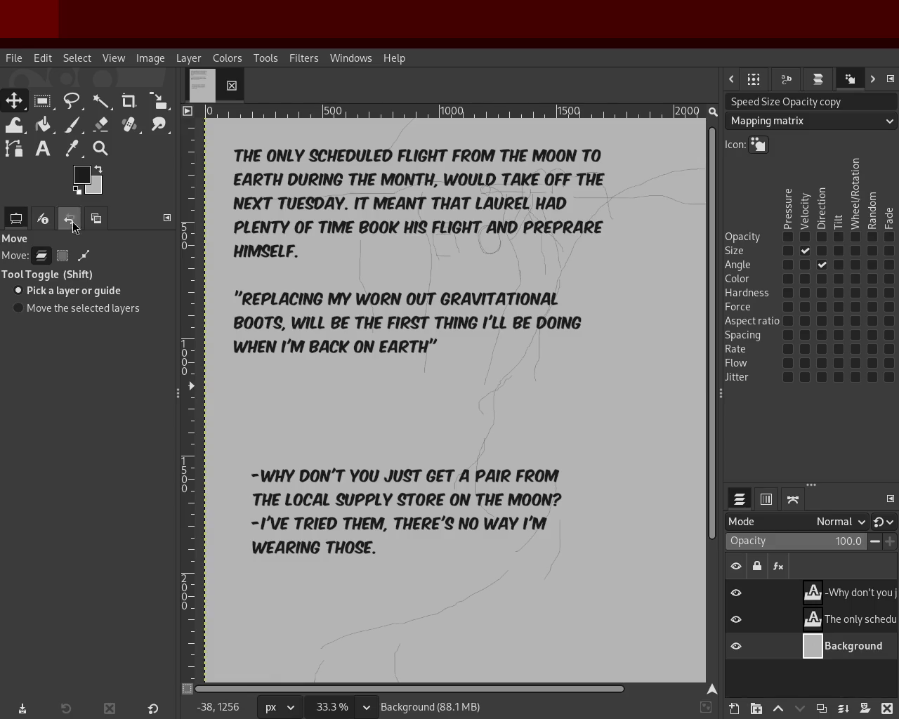
pyautogui.click(43, 148)
pyautogui.click(331, 464)
# Step: Select the opening dialogue lines and undo the font change back to the default font
pyautogui.tripleClick(325, 474)
pyautogui.click(380, 547)
pyautogui.moveTo(340, 538); pyautogui.dragTo(249, 470)
pyautogui.click(353, 540)
pyautogui.moveTo(298, 523); pyautogui.dragTo(283, 488)
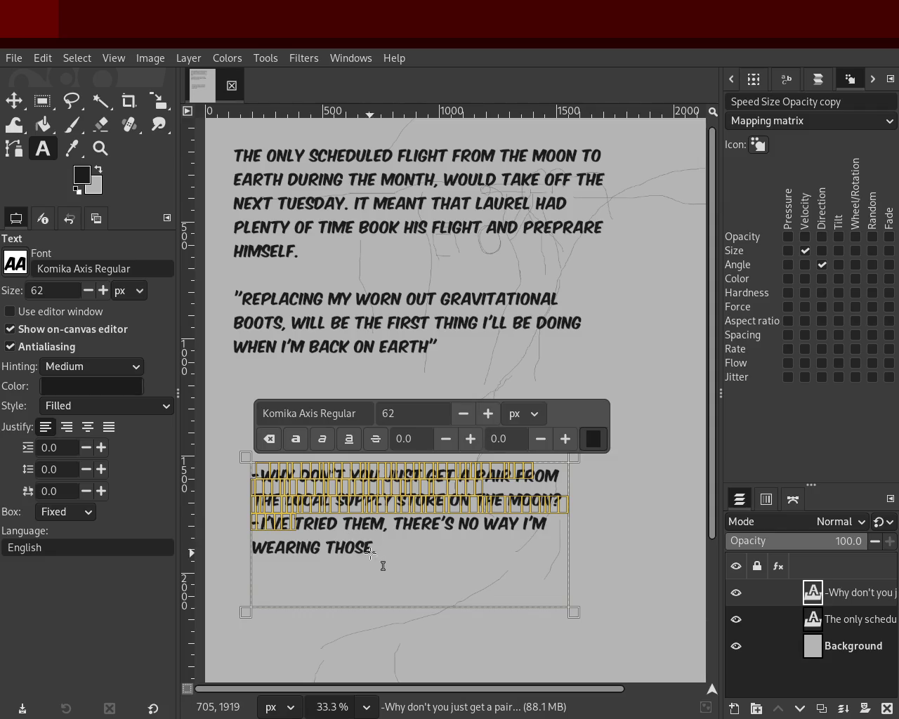
pyautogui.press('Right')
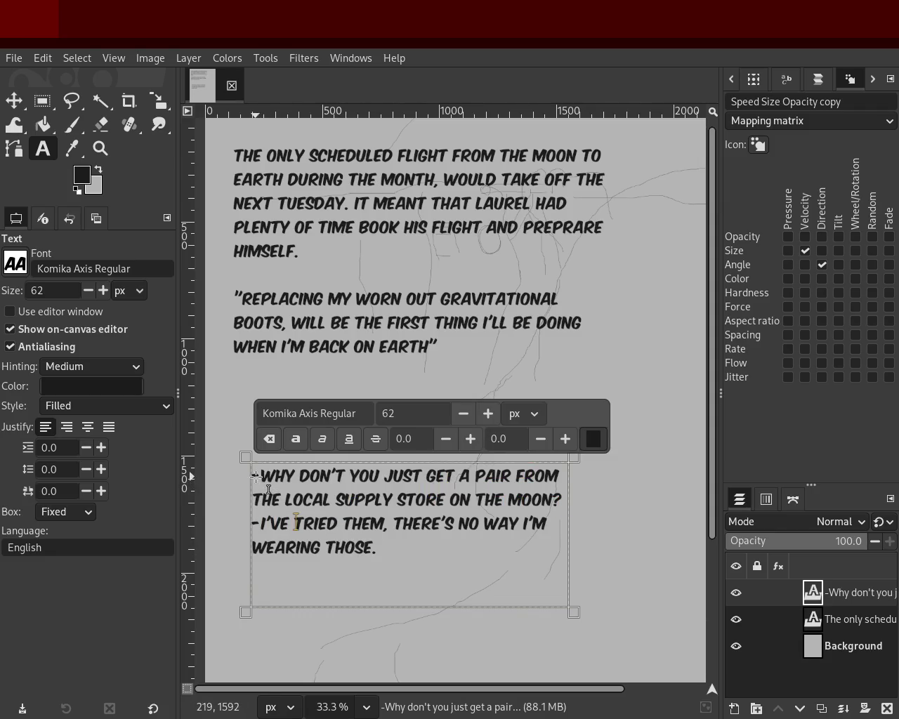
pyautogui.moveTo(256, 477); pyautogui.dragTo(301, 504)
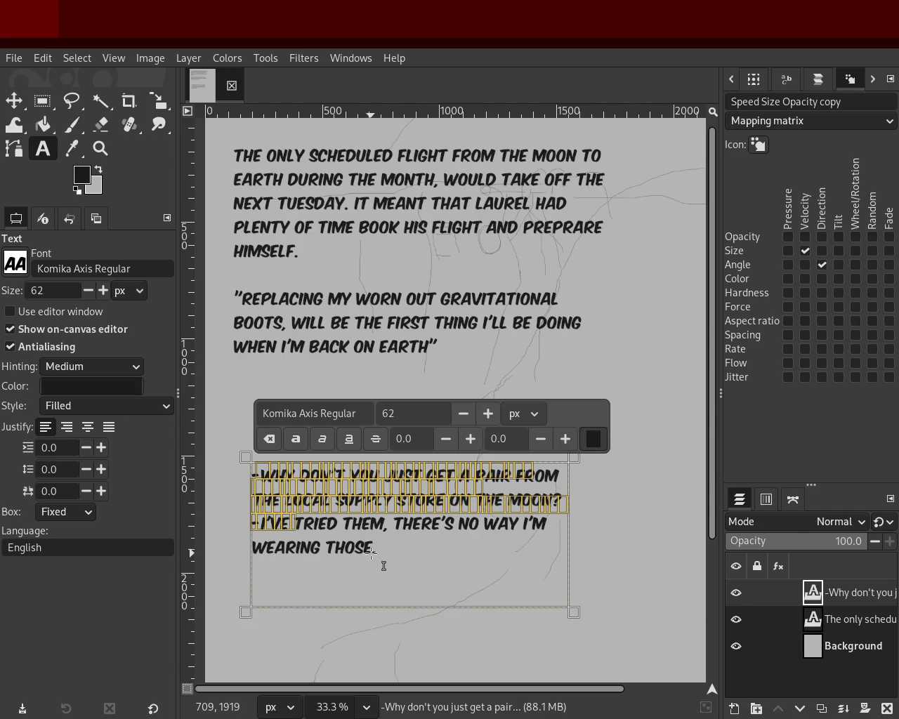
pyautogui.press('Right')
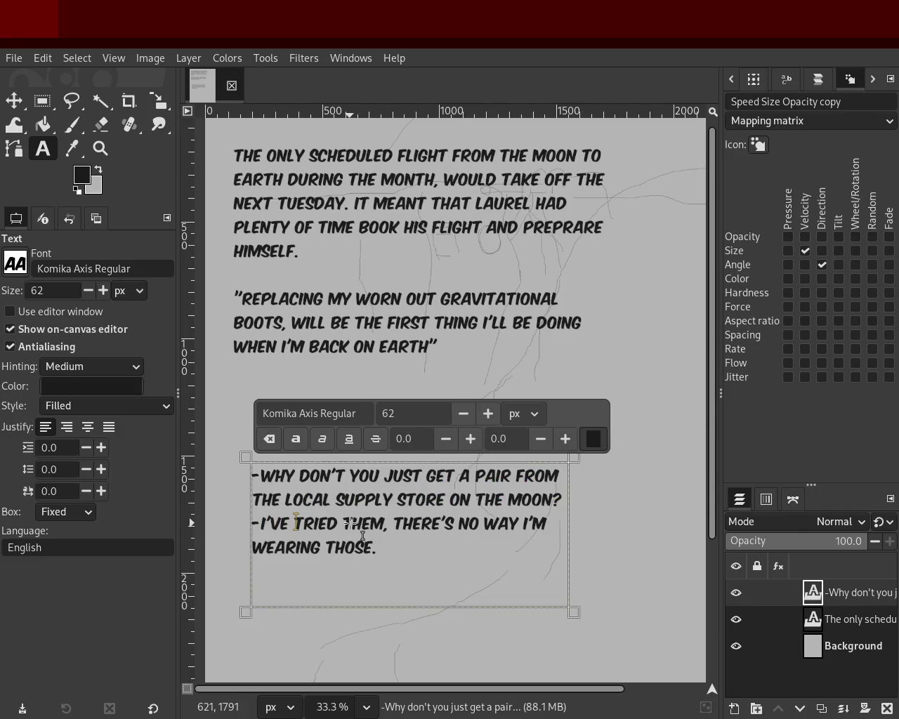
pyautogui.hotkey('ctrl', 'z')
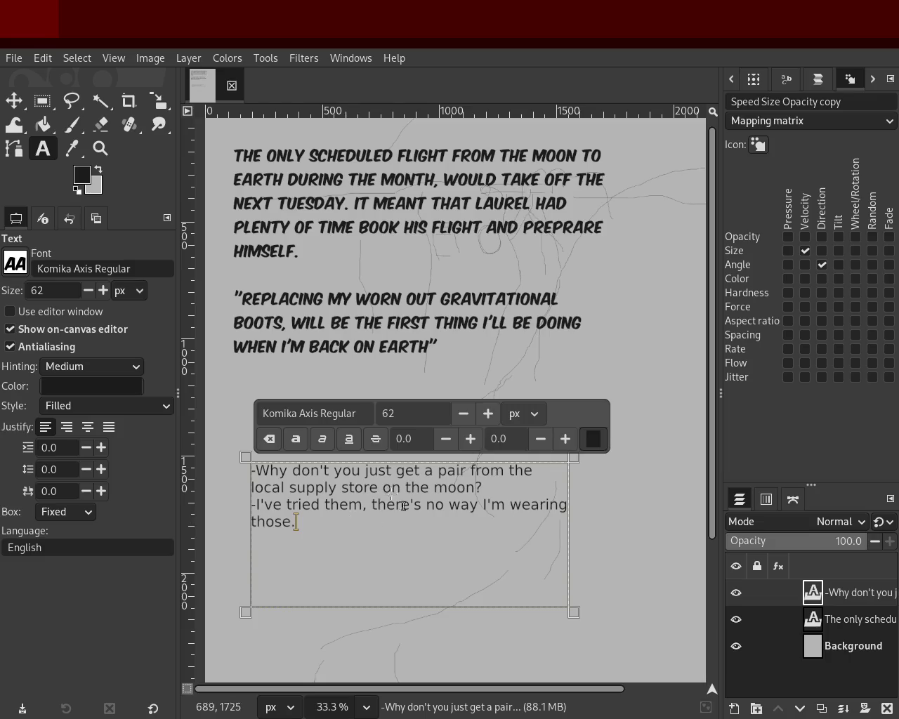
# Step: Select all of the dialogue text and delete it
pyautogui.click(780, 619)
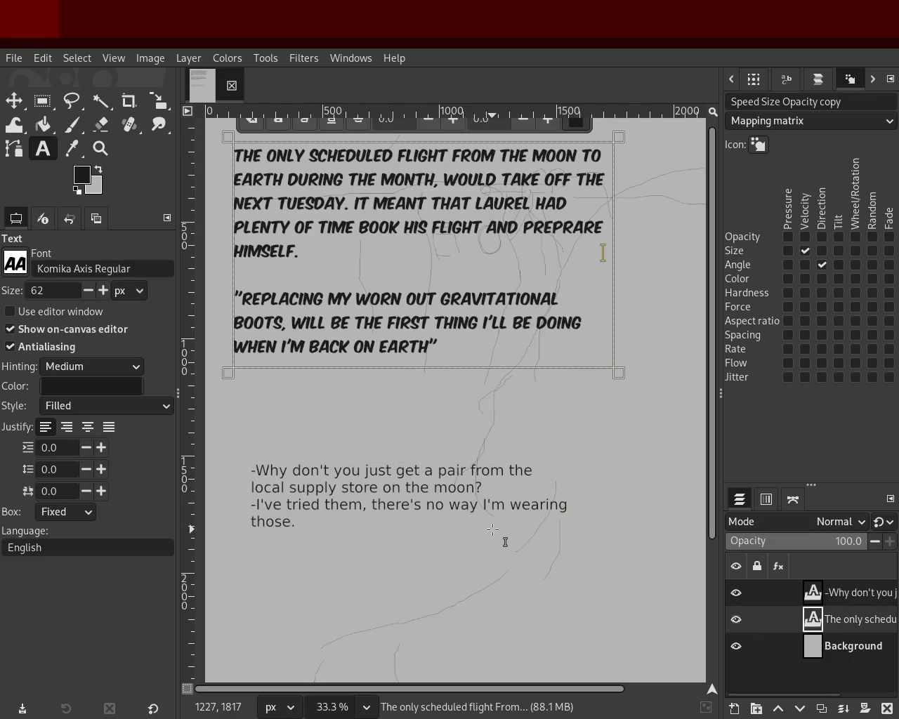
pyautogui.tripleClick(387, 490)
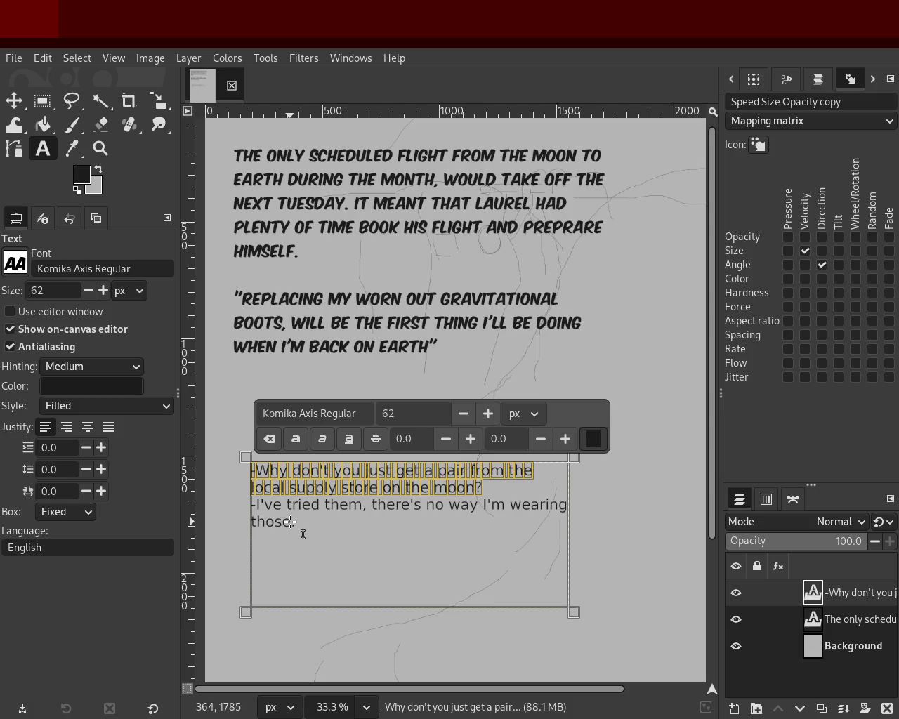
pyautogui.moveTo(295, 524); pyautogui.dragTo(221, 454)
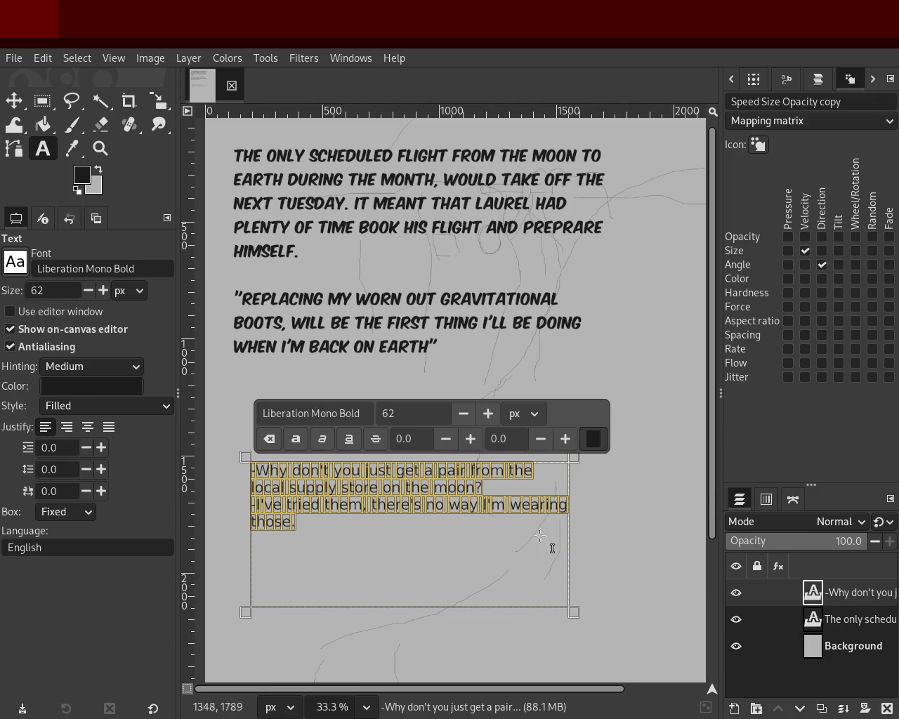
pyautogui.click(596, 532)
pyautogui.click(289, 528)
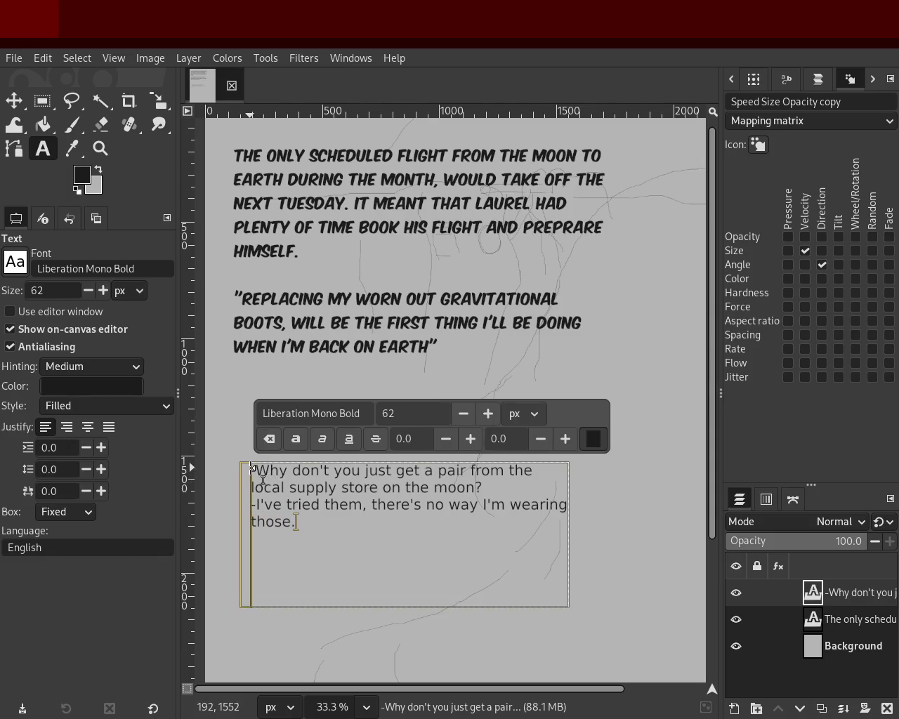
pyautogui.moveTo(253, 470); pyautogui.dragTo(363, 522)
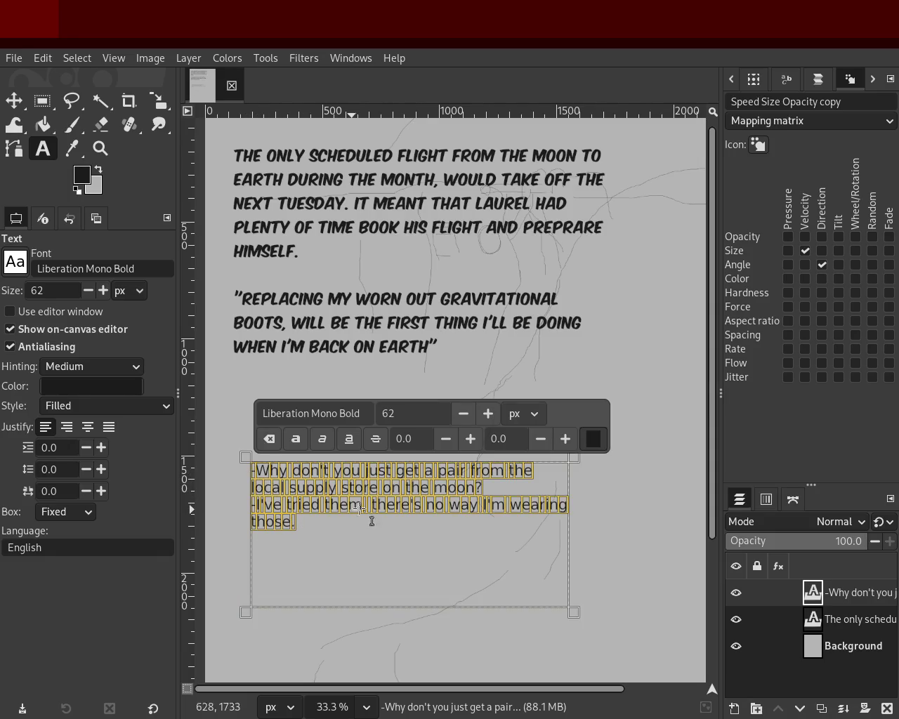
pyautogui.press('Delete')
# Step: Reselect the emptied dialogue text layer and remove it in the Layers panel
pyautogui.click(815, 621)
pyautogui.click(832, 598)
pyautogui.click(887, 708)
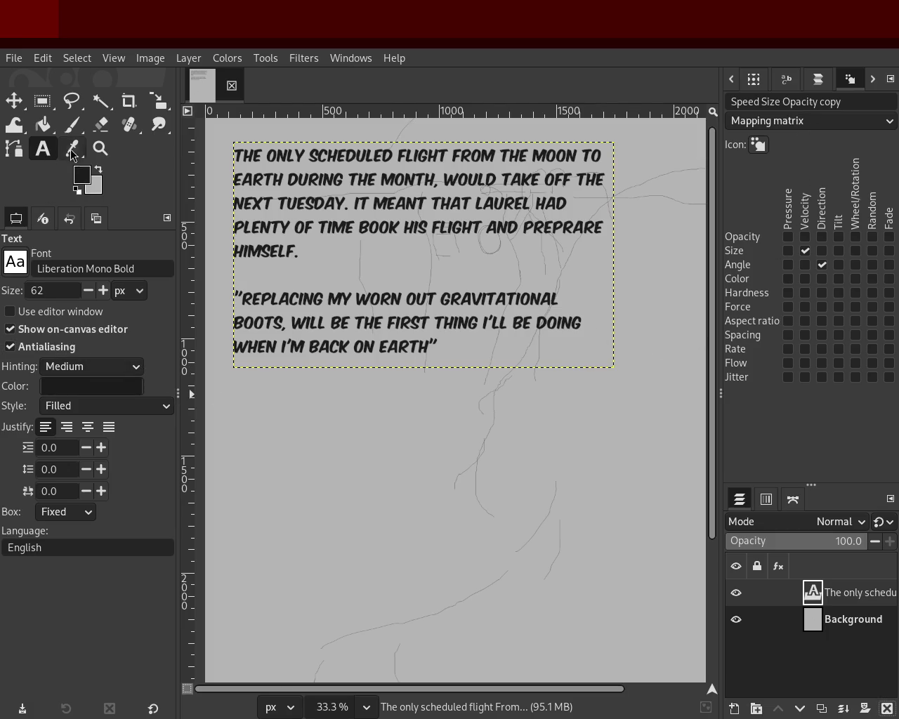
# Step: Paste the moon-boots dialogue into a new text box below the narration, save the page as XCF, and quit GIMP
pyautogui.moveTo(291, 457)
pyautogui.mouseDown()
pyautogui.moveTo(384, 535)
pyautogui.moveTo(594, 584)
pyautogui.mouseUp()
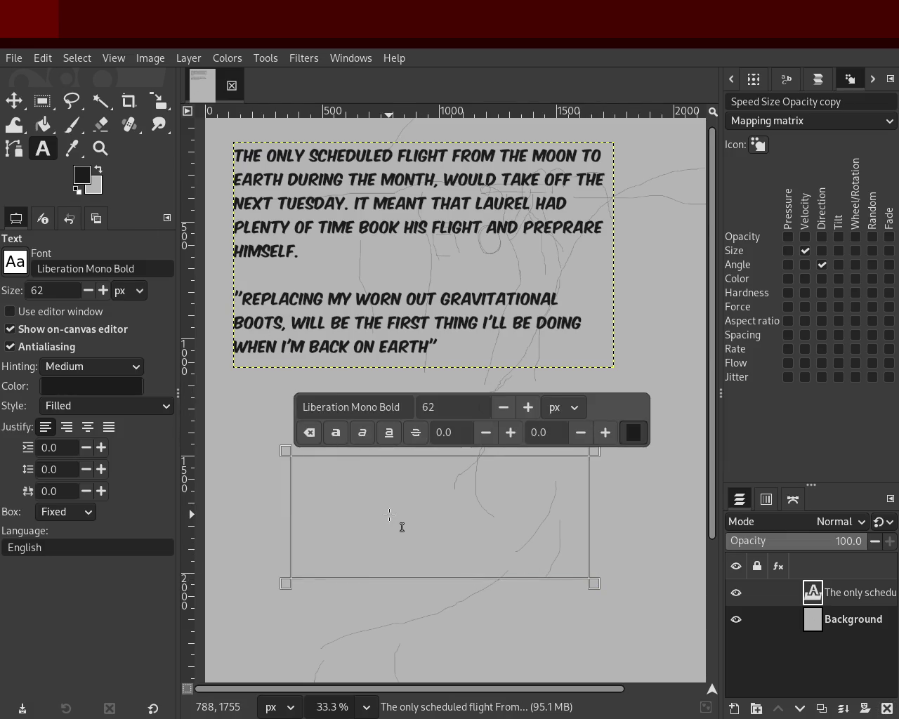
pyautogui.write("-Why don't you just get a pair from the local supply store on the moon? -I've tried them, there's no way I'm wearing those.")
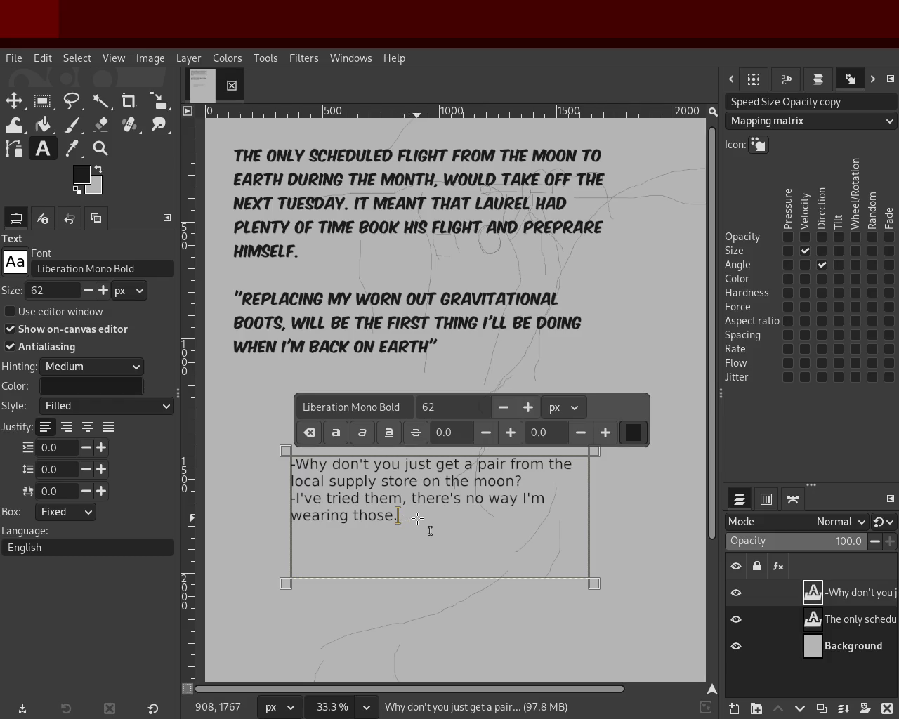
pyautogui.moveTo(417, 519); pyautogui.dragTo(251, 435)
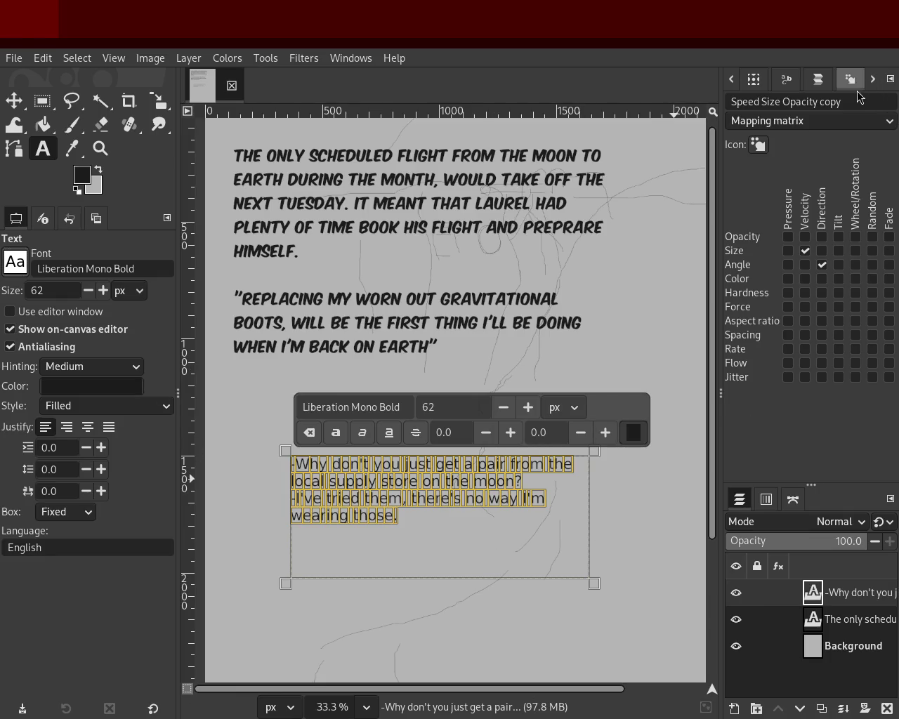
pyautogui.hotkey('ctrl', 's')
pyautogui.hotkey('ctrl', 'q')
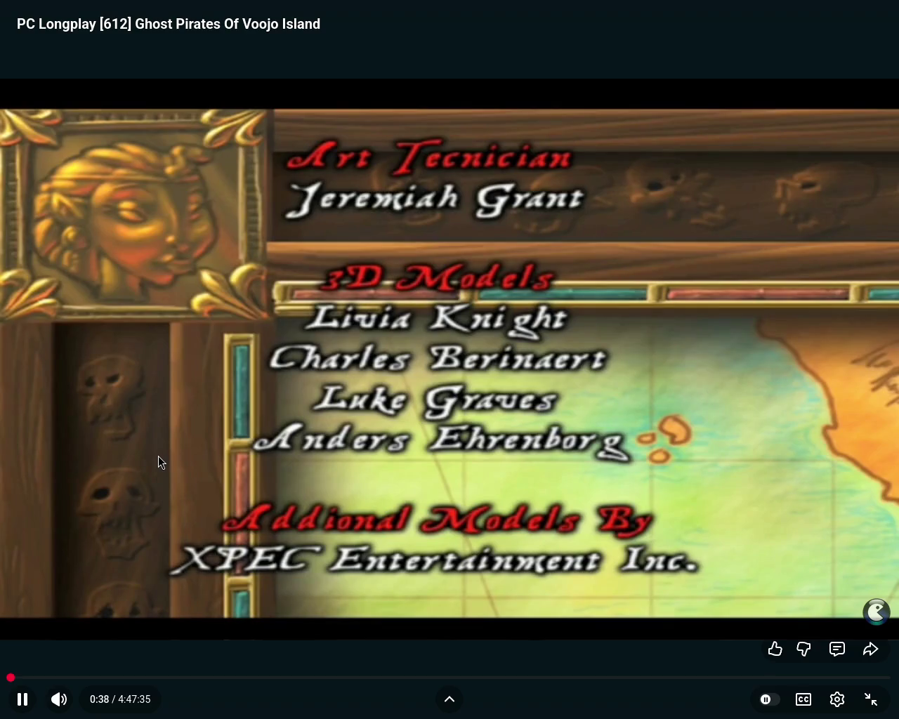
# Step: Scrub the longplay forward to 3:26, then drag the seek bar back to the very beginning
pyautogui.moveTo(19, 678); pyautogui.dragTo(21, 678)
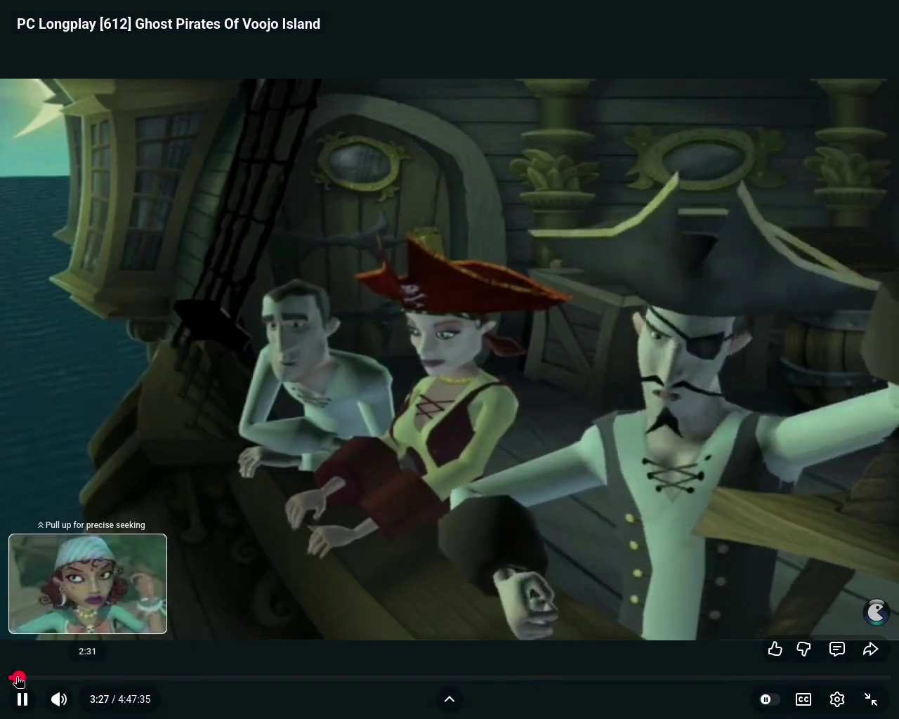
pyautogui.moveTo(19, 679); pyautogui.dragTo(19, 680)
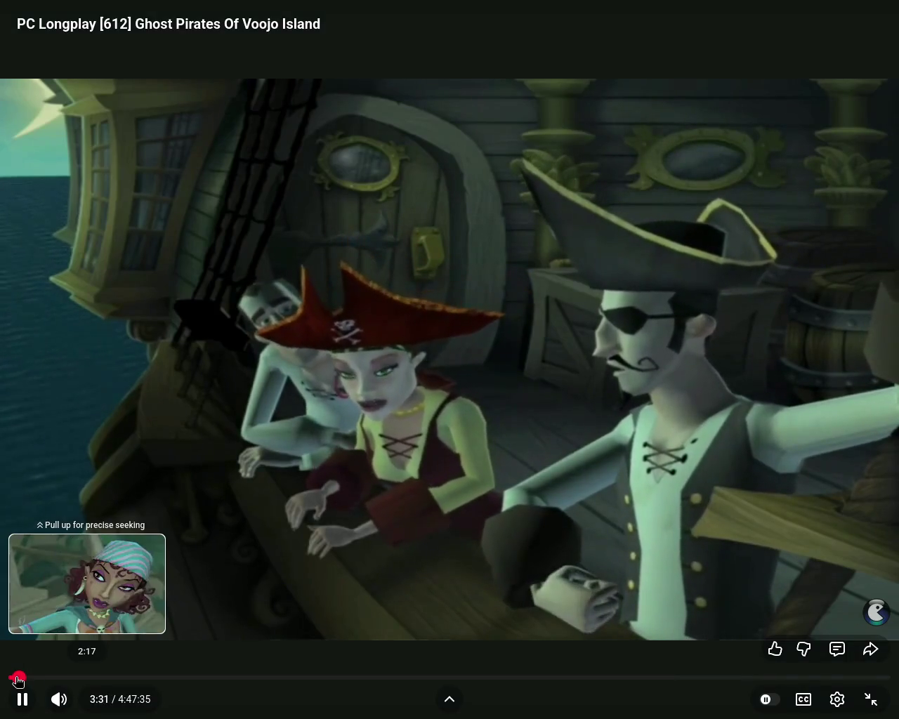
pyautogui.moveTo(16, 679); pyautogui.dragTo(6, 680)
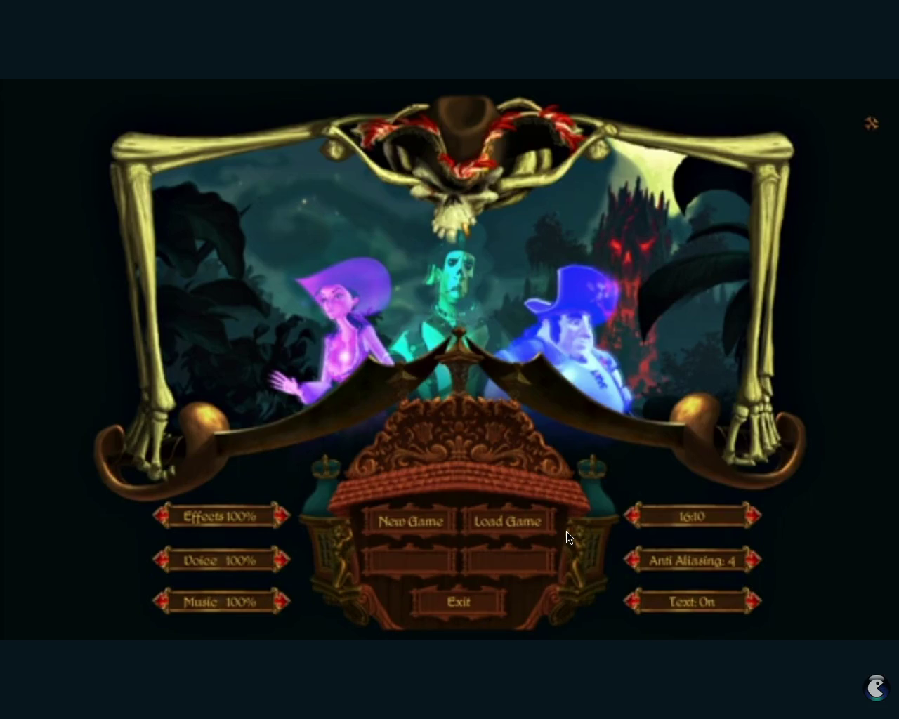
# Step: Resume the longplay and let it run to 1:35 in the opening credits
pyautogui.press('Return')
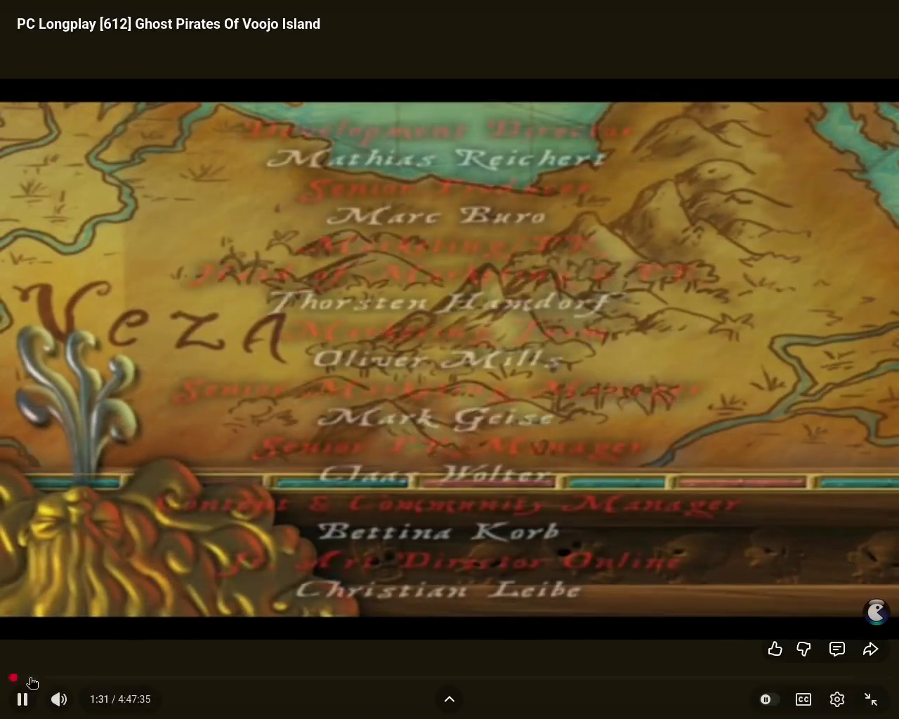
pyautogui.moveTo(16, 679)
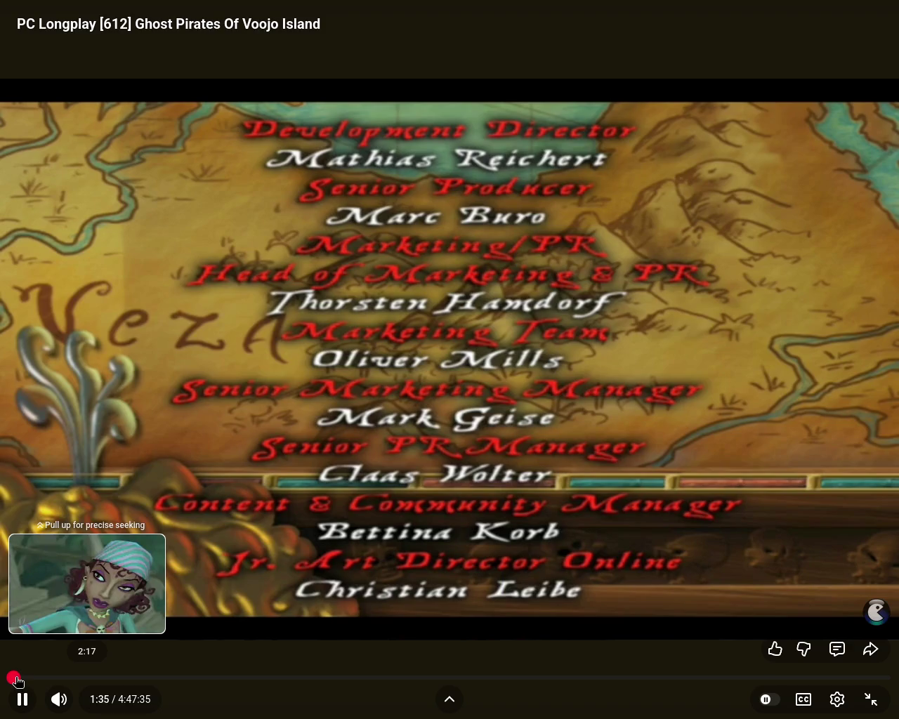
# Step: Jump the Ghost Pirates longplay ahead to 2:17, then on to about 7:05
pyautogui.click(16, 679)
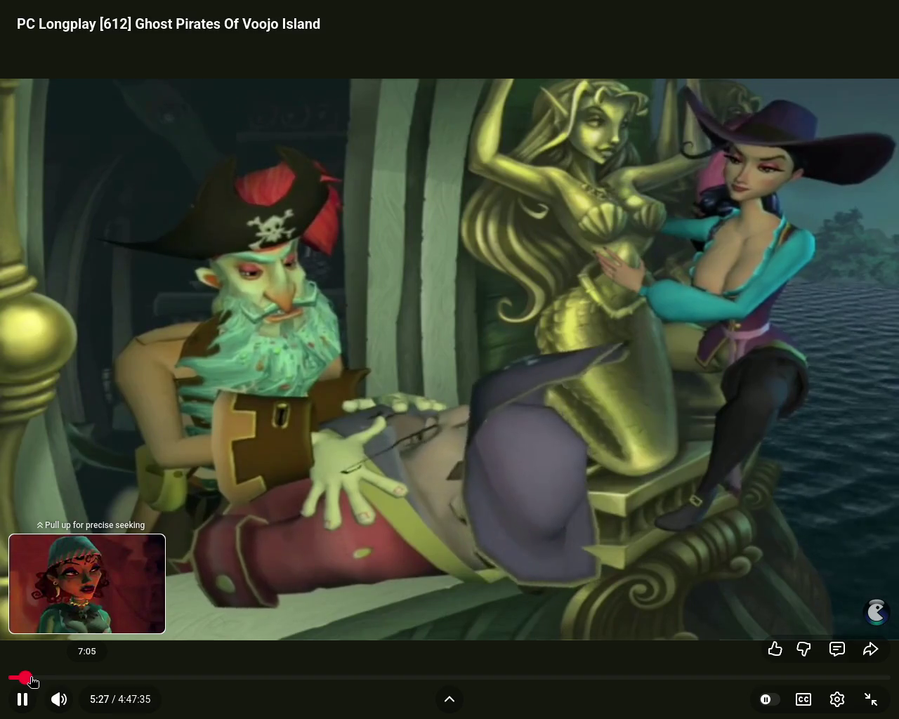
pyautogui.moveTo(33, 681); pyautogui.dragTo(40, 680)
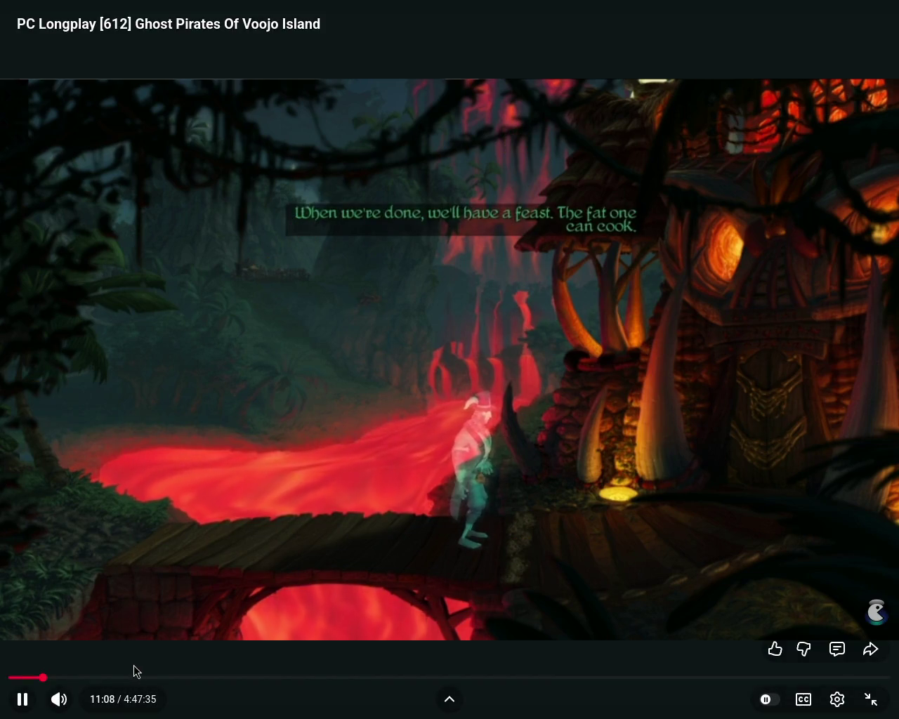
# Step: Jump the longplay between later scenes at about 22:12, 17:10 and 50:08
pyautogui.moveTo(139, 670); pyautogui.dragTo(61, 678)
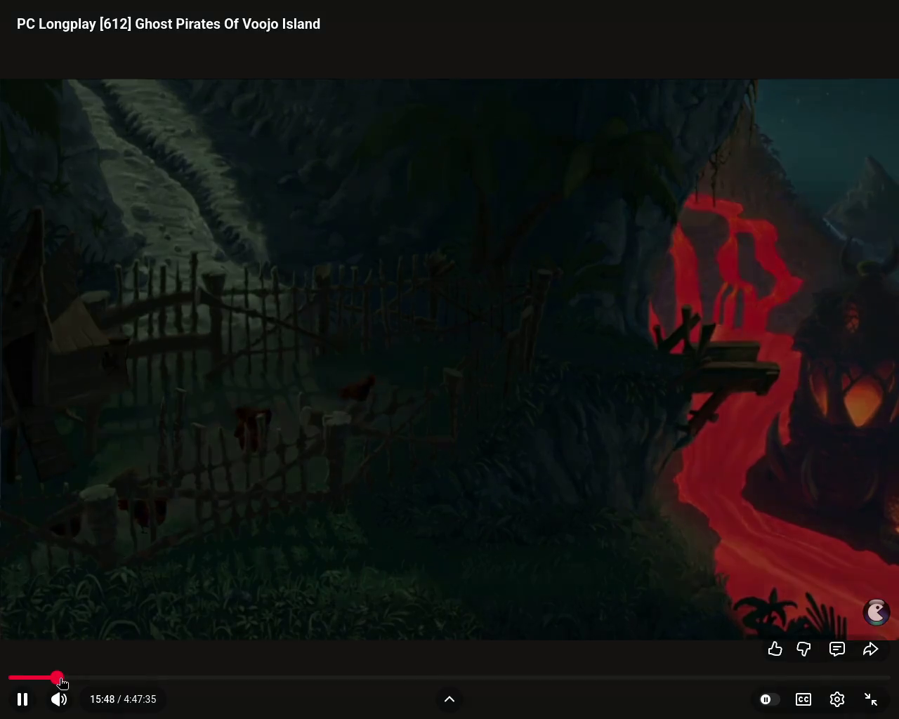
pyautogui.moveTo(63, 681); pyautogui.dragTo(96, 681)
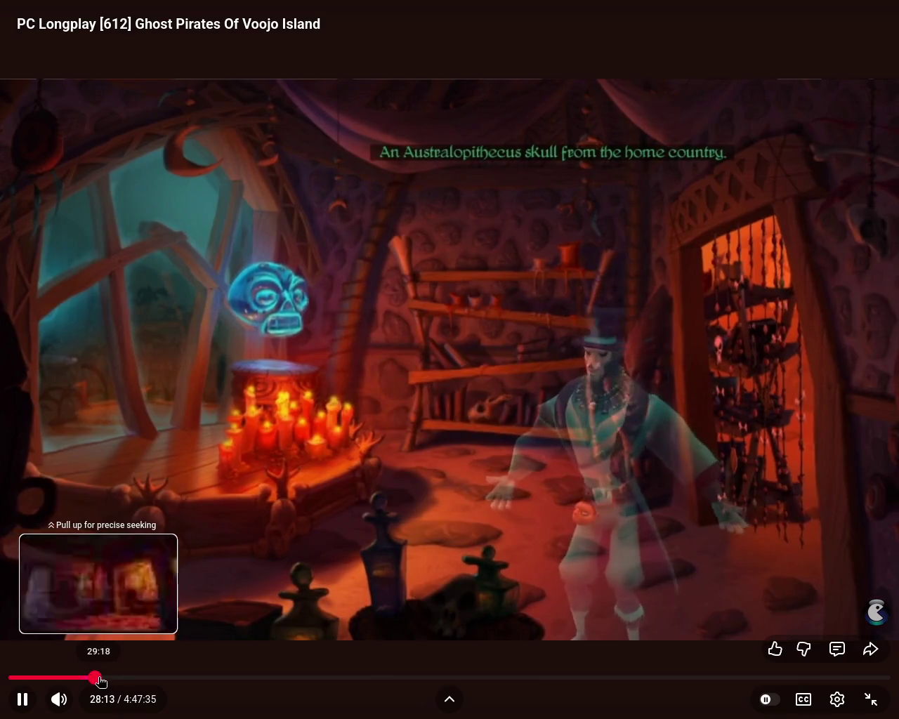
pyautogui.click(61, 678)
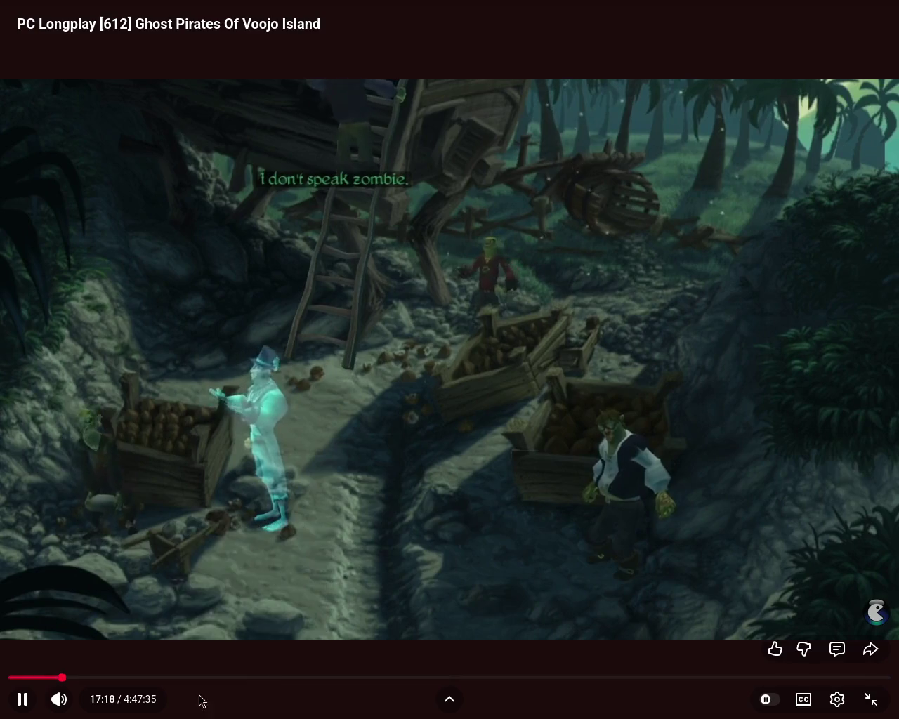
pyautogui.click(163, 678)
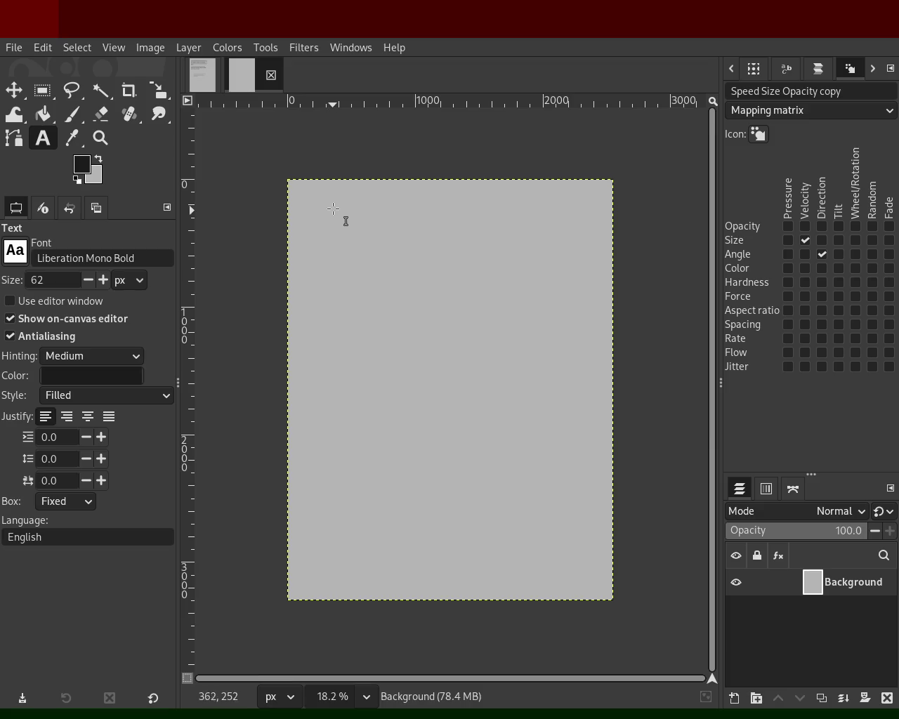
# Step: Zoom in on the page's top-left and draw a Liberation Mono Bold 62 px text box there
pyautogui.press('z')
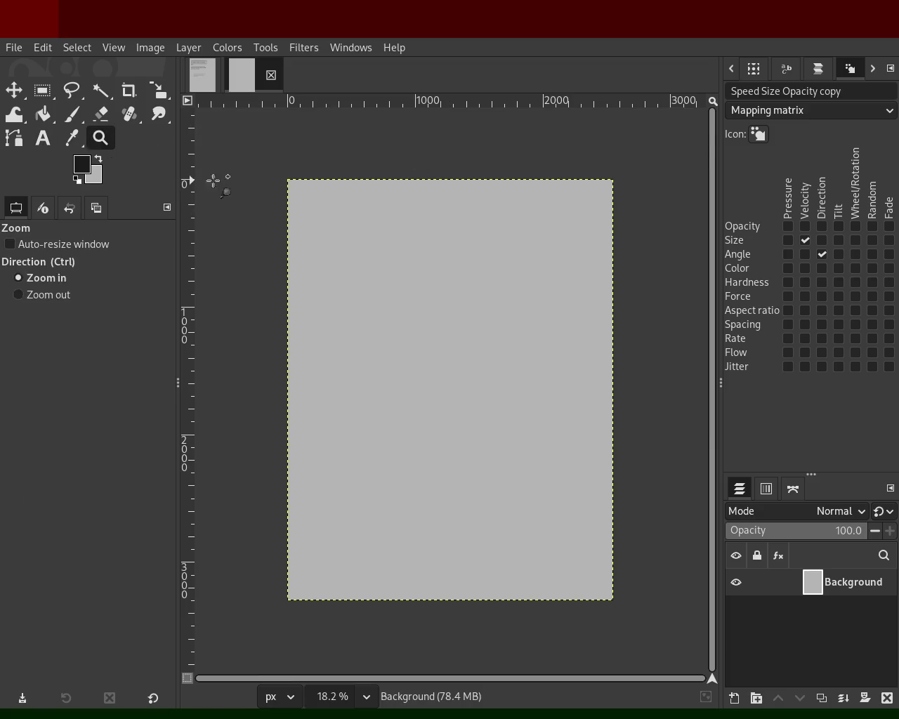
pyautogui.keyDown('ctrl'); pyautogui.click(375, 267); pyautogui.keyUp('ctrl')
pyautogui.doubleClick(375, 267)
pyautogui.click(43, 138)
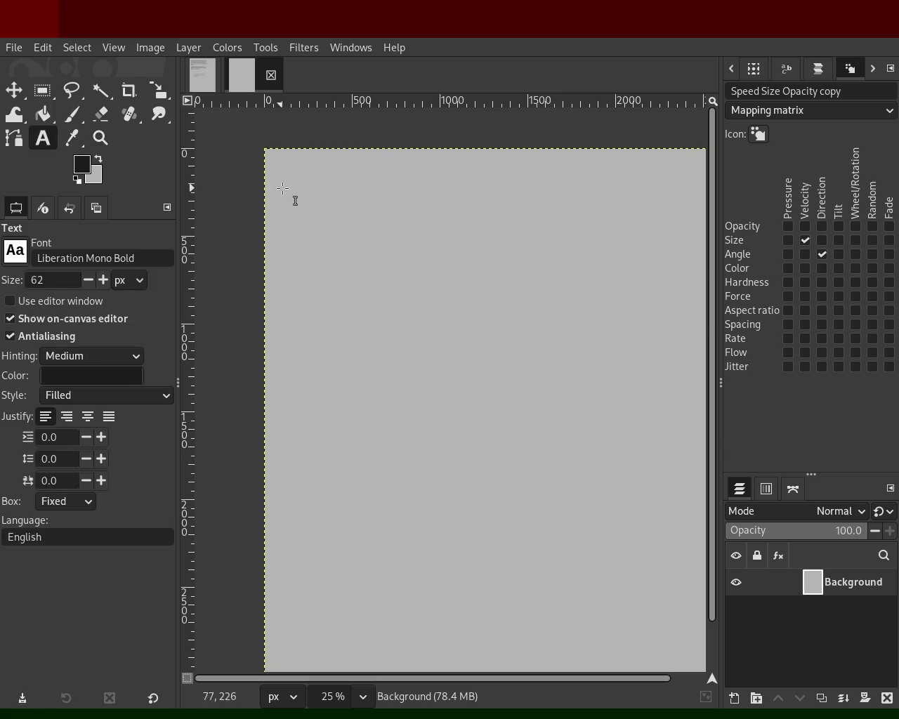
pyautogui.moveTo(302, 190); pyautogui.dragTo(563, 297)
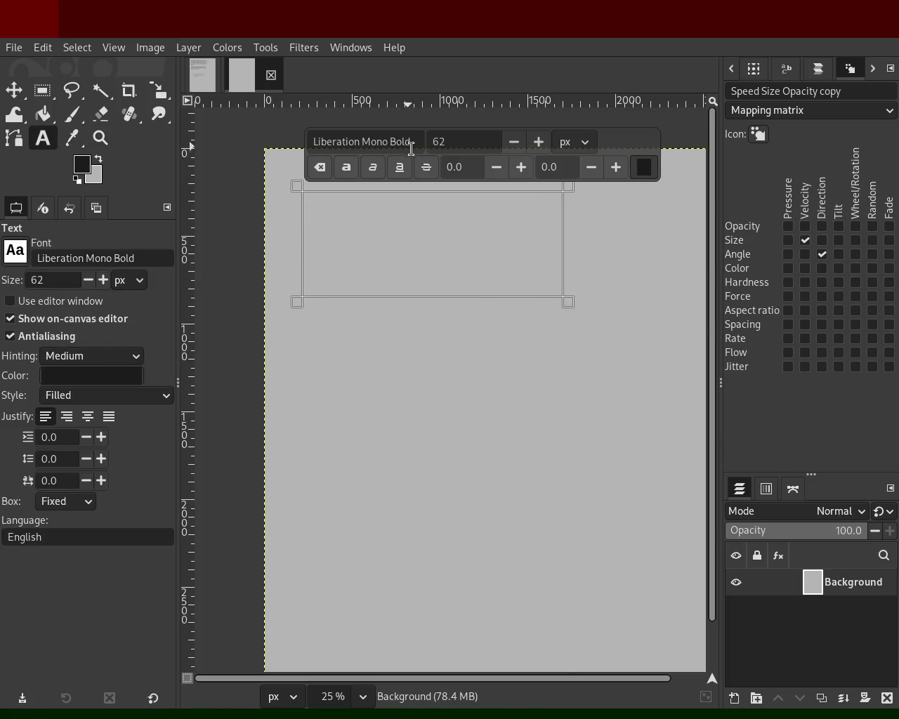